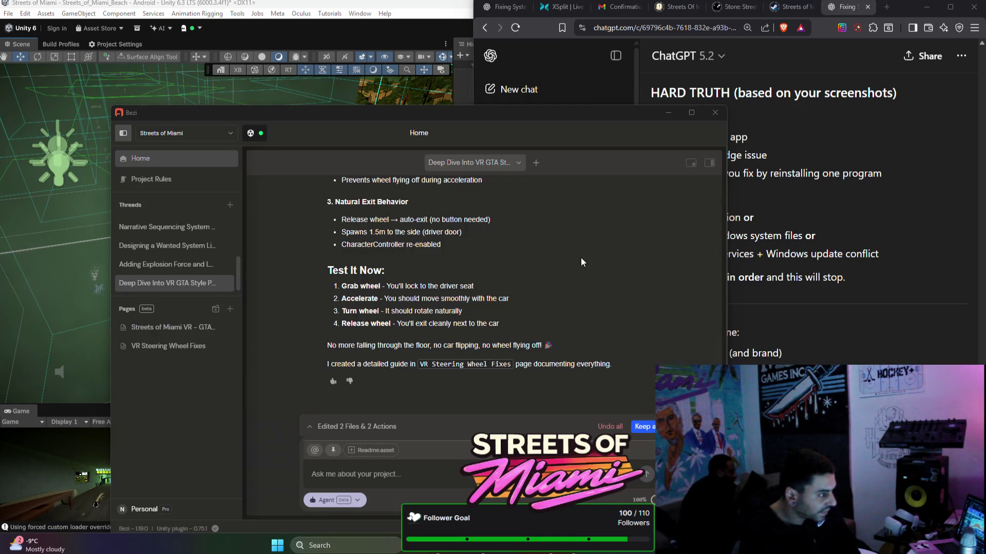
# - Review the agent's VR steering wheel fix summary and keep all of its edits
pyautogui.scroll(1, 595, 258)
pyautogui.scroll(4, 596, 258)
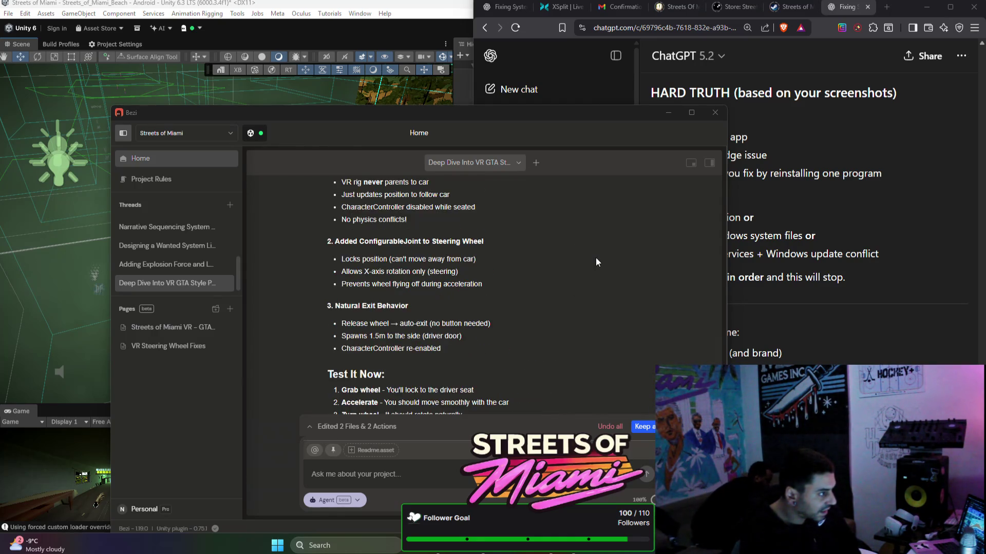
pyautogui.scroll(4, 595, 257)
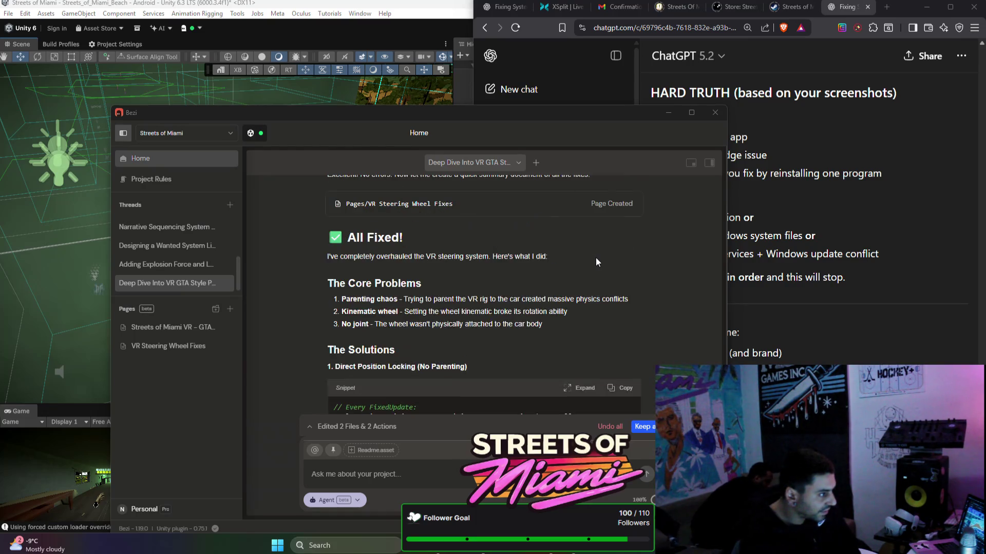
pyautogui.scroll(1, 596, 257)
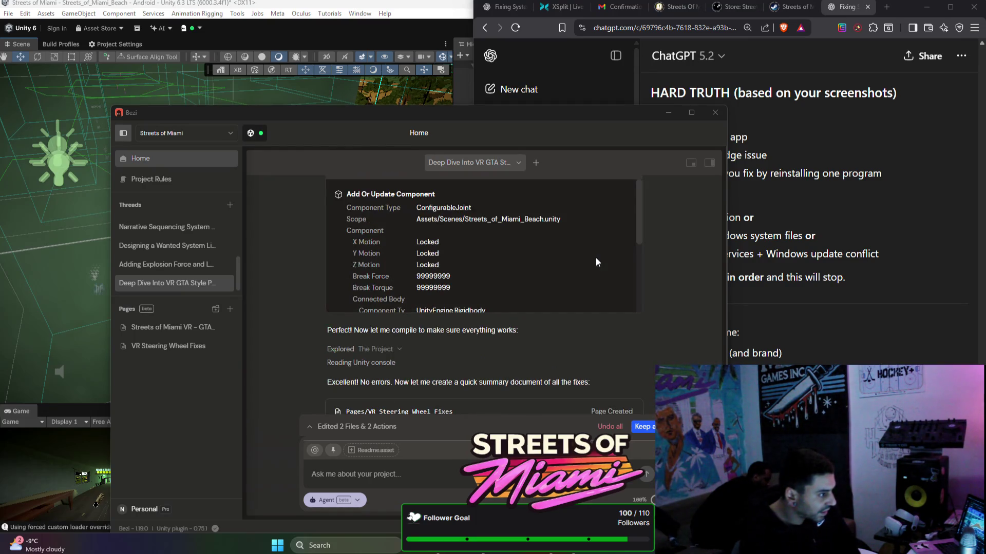
pyautogui.scroll(-10, 596, 257)
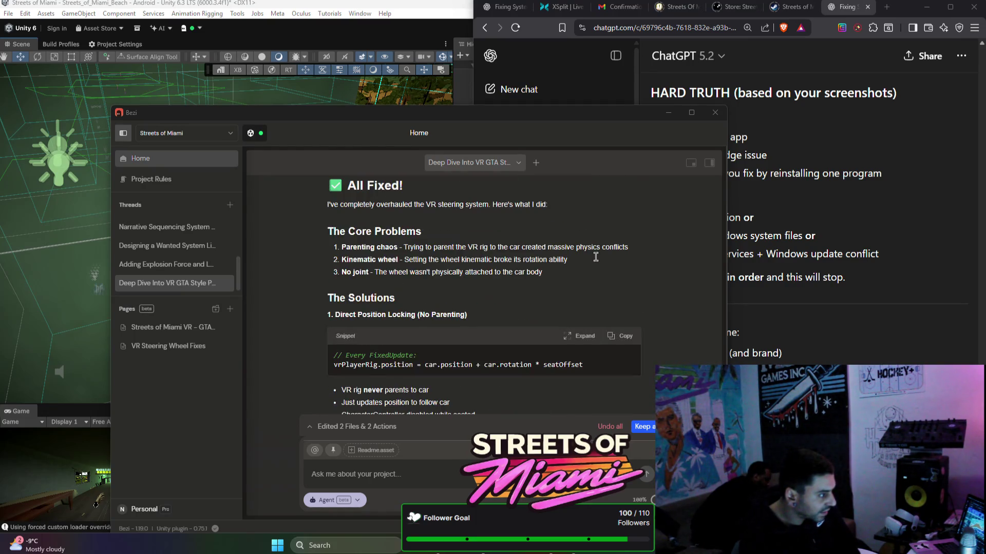
pyautogui.click(642, 426)
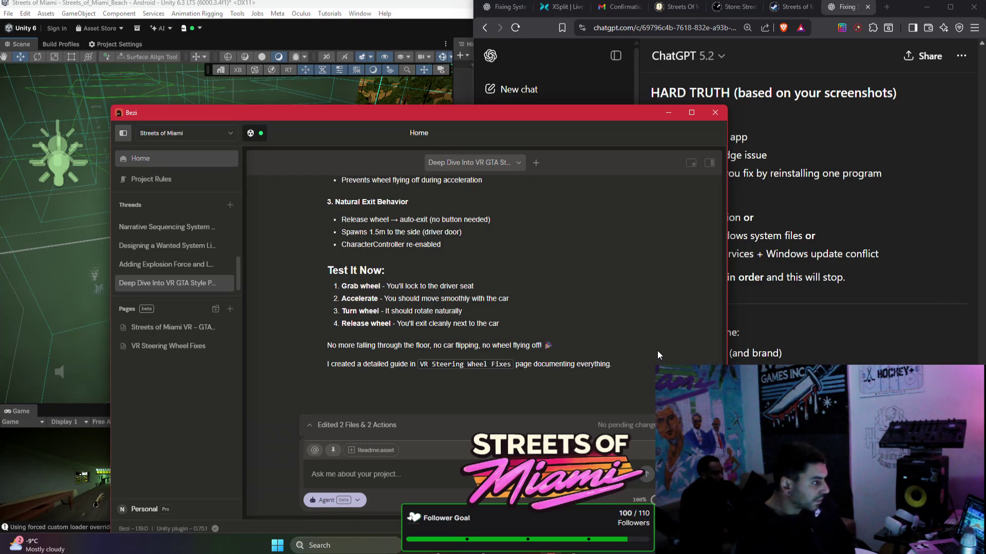
# - Put Bezi away, bring the Unity editor forward and swing the Scene view around
pyautogui.click(673, 112)
pyautogui.click(294, 225)
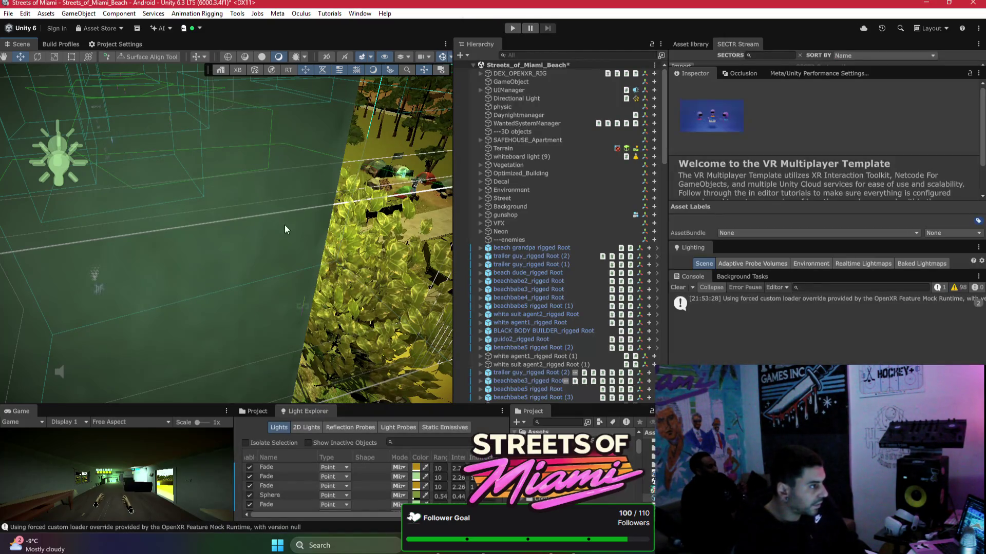
pyautogui.rightClick(257, 249)
pyautogui.moveTo(258, 248)
pyautogui.mouseDown()
pyautogui.moveTo(156, 160)
pyautogui.moveTo(202, 216)
pyautogui.mouseUp()
pyautogui.click(202, 216)
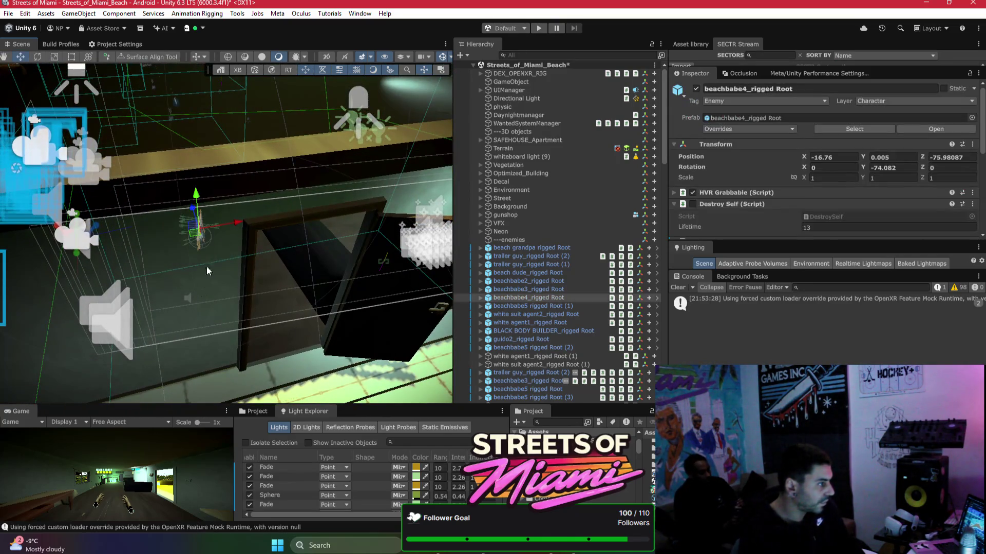
# - Select the Room model and expand its Box Collider settings in the Inspector
pyautogui.click(209, 282)
pyautogui.moveTo(210, 281)
pyautogui.mouseDown()
pyautogui.moveTo(326, 221)
pyautogui.moveTo(555, 347)
pyautogui.mouseUp()
pyautogui.scroll(-5, 812, 209)
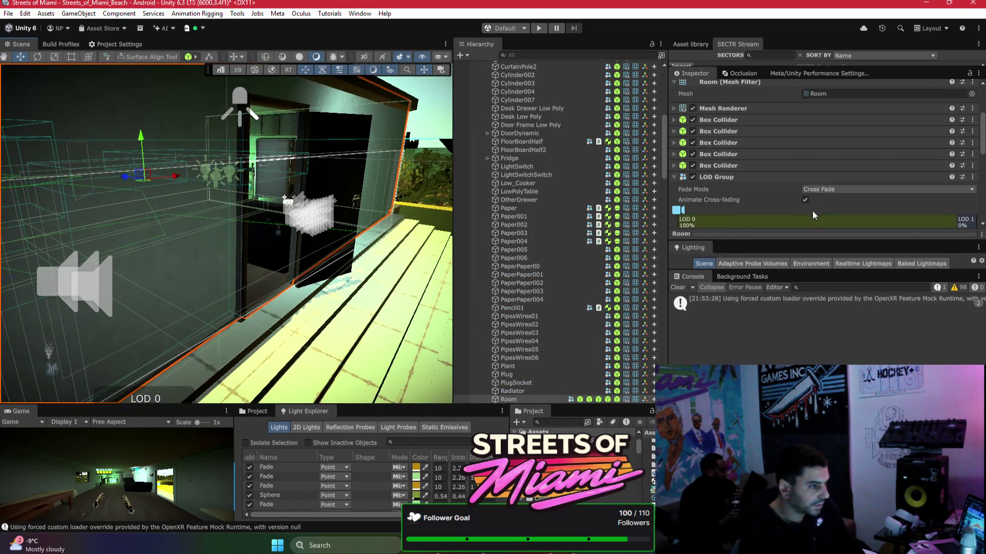
pyautogui.scroll(-3, 816, 195)
pyautogui.scroll(2, 824, 200)
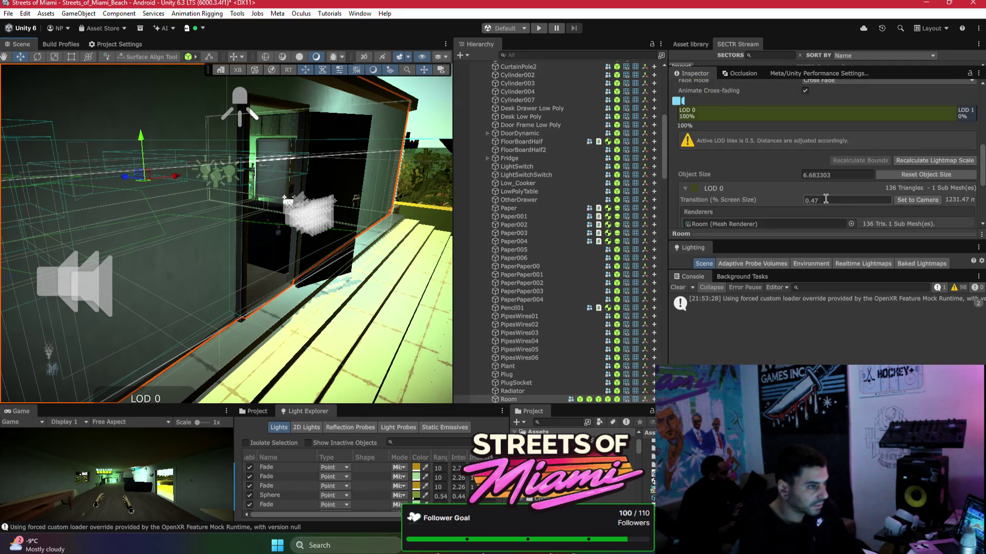
pyautogui.click(722, 111)
pyautogui.scroll(2, 775, 124)
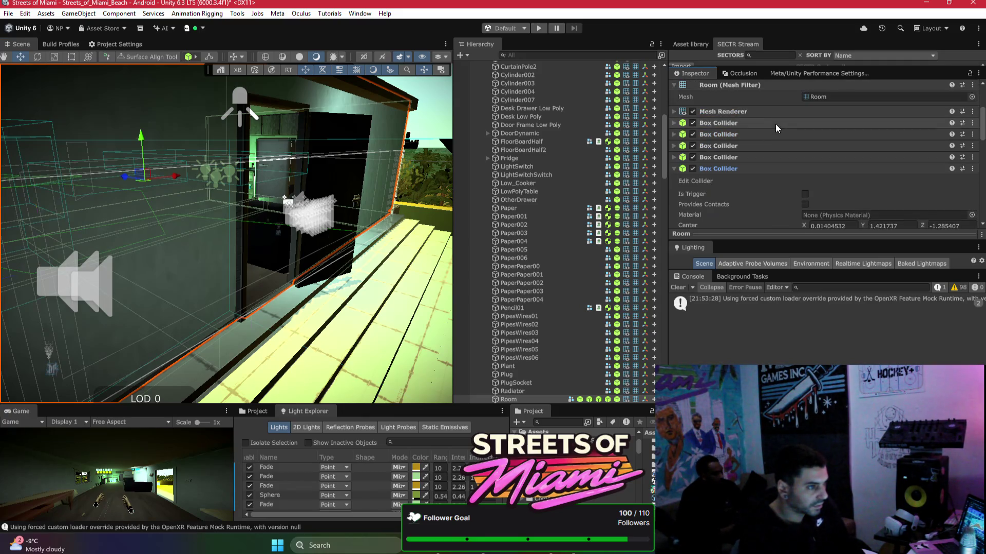
pyautogui.click(748, 124)
# - Frame the Room model, check the DoorDynamic door, then reselect Room
pyautogui.press('f')
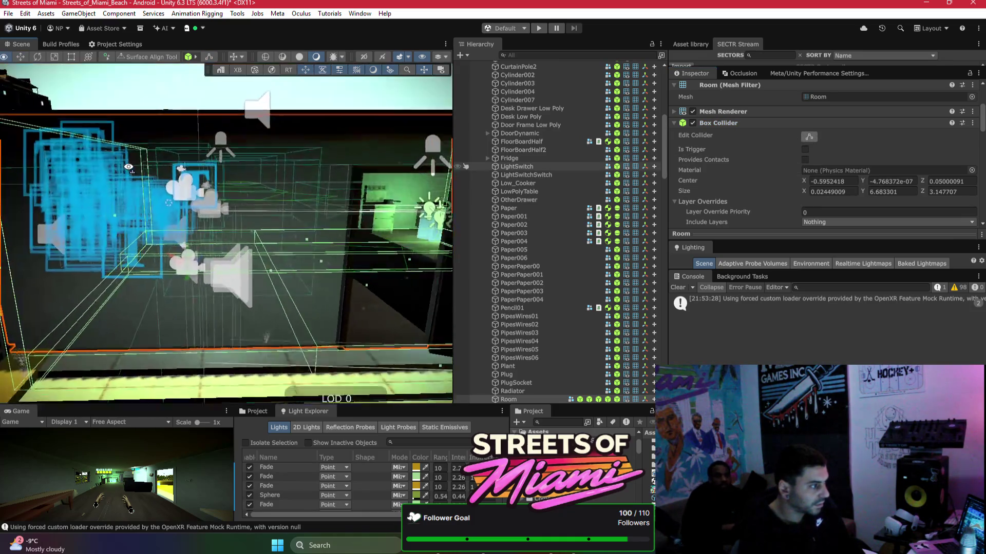
pyautogui.moveTo(128, 166)
pyautogui.mouseDown()
pyautogui.moveTo(340, 194)
pyautogui.moveTo(487, 196)
pyautogui.moveTo(559, 182)
pyautogui.moveTo(226, 231)
pyautogui.moveTo(535, 238)
pyautogui.moveTo(400, 267)
pyautogui.moveTo(368, 284)
pyautogui.moveTo(366, 299)
pyautogui.moveTo(223, 281)
pyautogui.moveTo(362, 245)
pyautogui.moveTo(140, 157)
pyautogui.mouseUp()
pyautogui.click(368, 283)
pyautogui.click(223, 281)
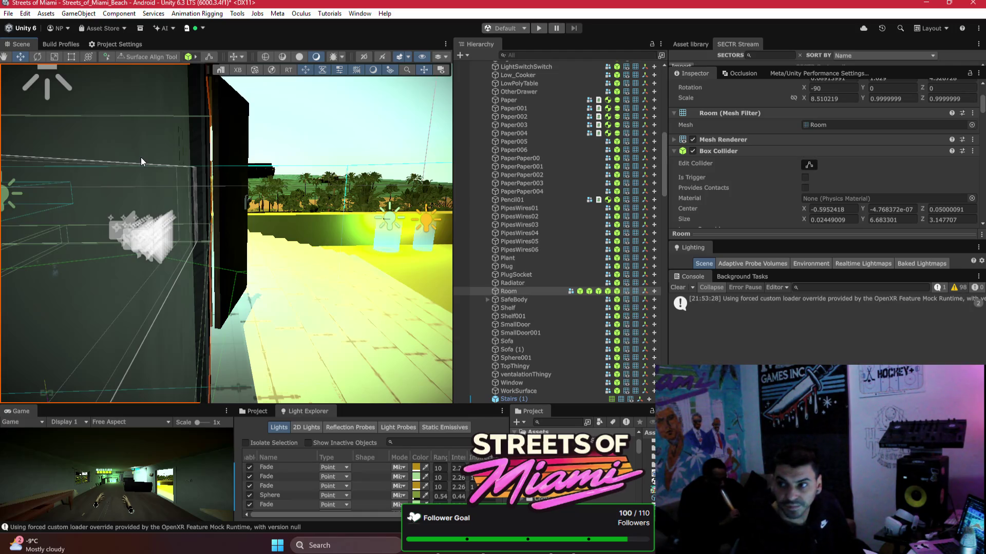
# - Orbit toward the room wall and select the Whiteboard (1) plane
pyautogui.moveTo(141, 157)
pyautogui.mouseDown()
pyautogui.moveTo(343, 211)
pyautogui.moveTo(232, 171)
pyautogui.moveTo(147, 178)
pyautogui.moveTo(185, 159)
pyautogui.moveTo(171, 135)
pyautogui.mouseUp()
pyautogui.click(198, 183)
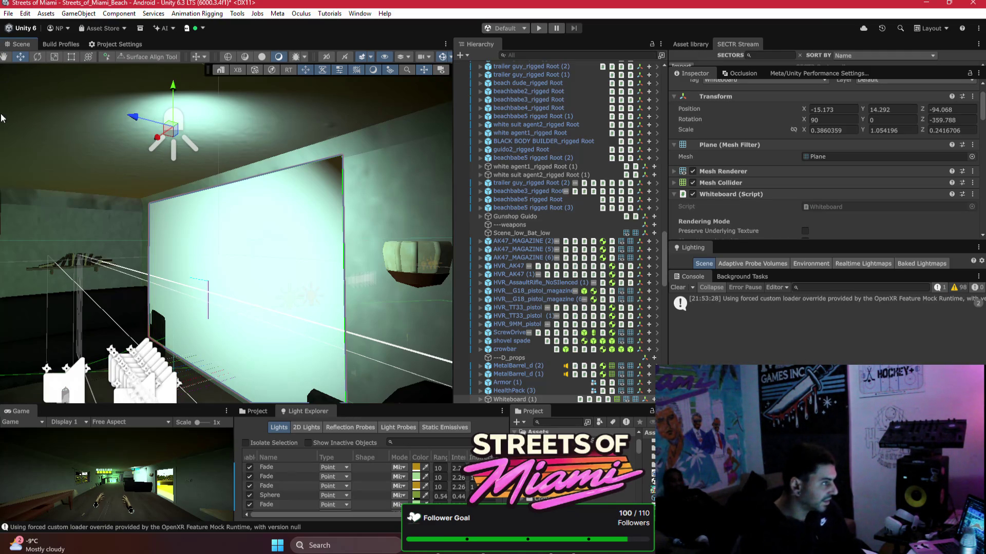
# - Delete the whiteboard light, restoring the whiteboard after deleting it by mistake
pyautogui.press('Delete')
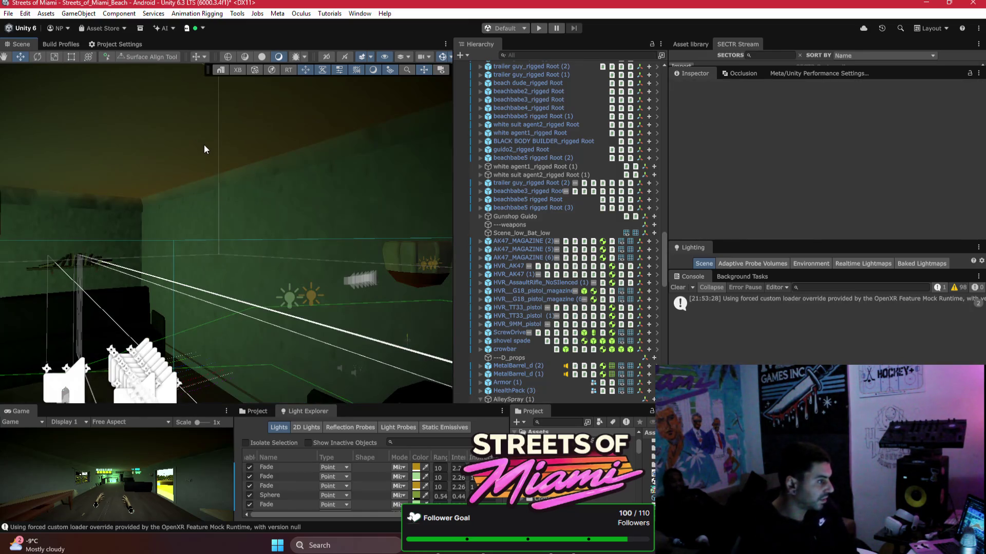
pyautogui.hotkey('ctrl', 'z')
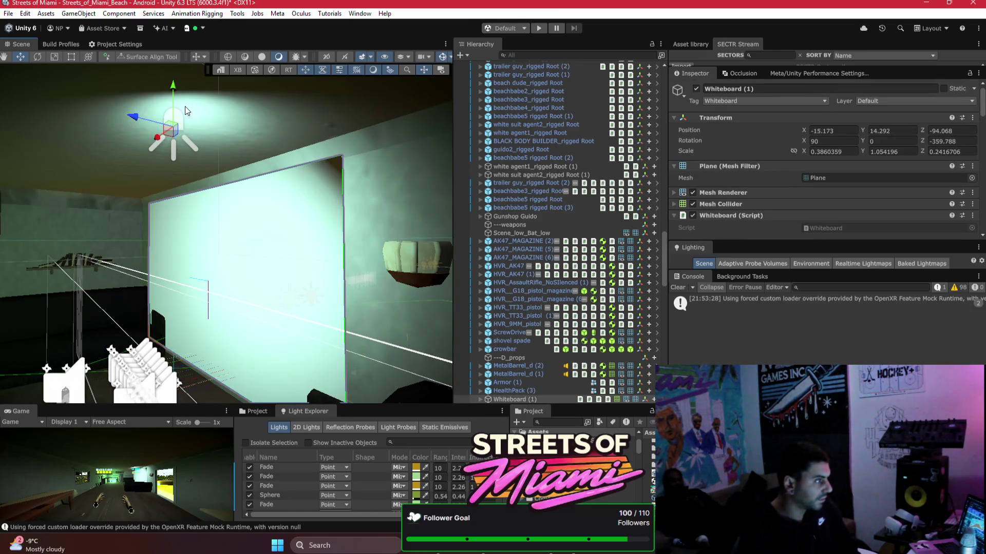
pyautogui.click(181, 113)
pyautogui.press('f')
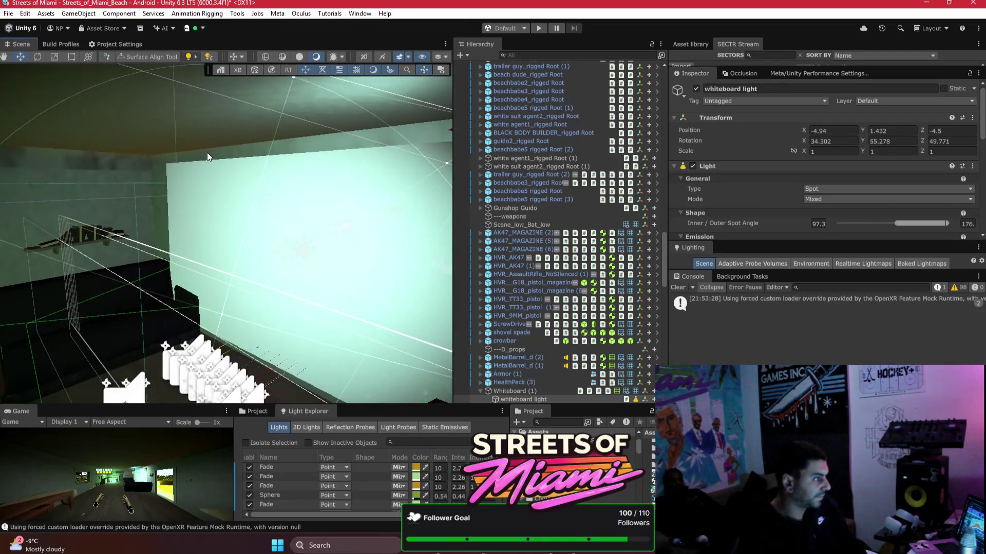
pyautogui.press('Delete')
# - Set the Whiteboard (1) plane's Z rotation to -360
pyautogui.moveTo(233, 164)
pyautogui.mouseDown()
pyautogui.moveTo(383, 210)
pyautogui.moveTo(271, 200)
pyautogui.moveTo(346, 233)
pyautogui.mouseUp()
pyautogui.click(346, 233)
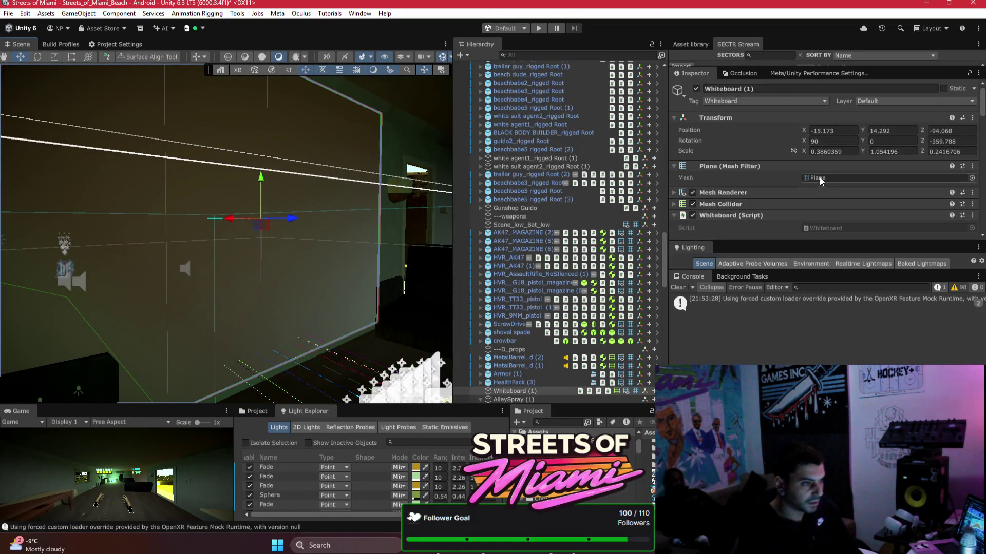
pyautogui.click(952, 141)
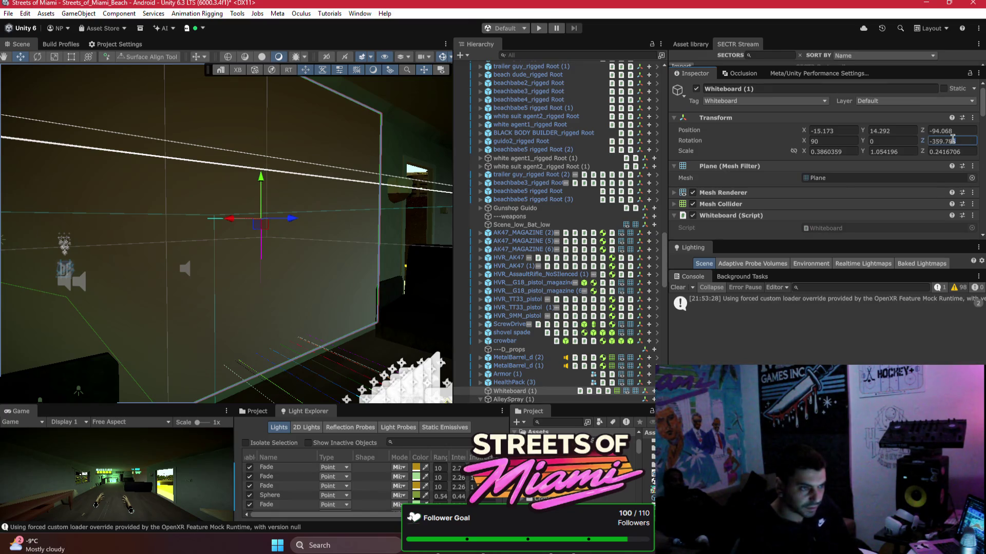
pyautogui.doubleClick(958, 144)
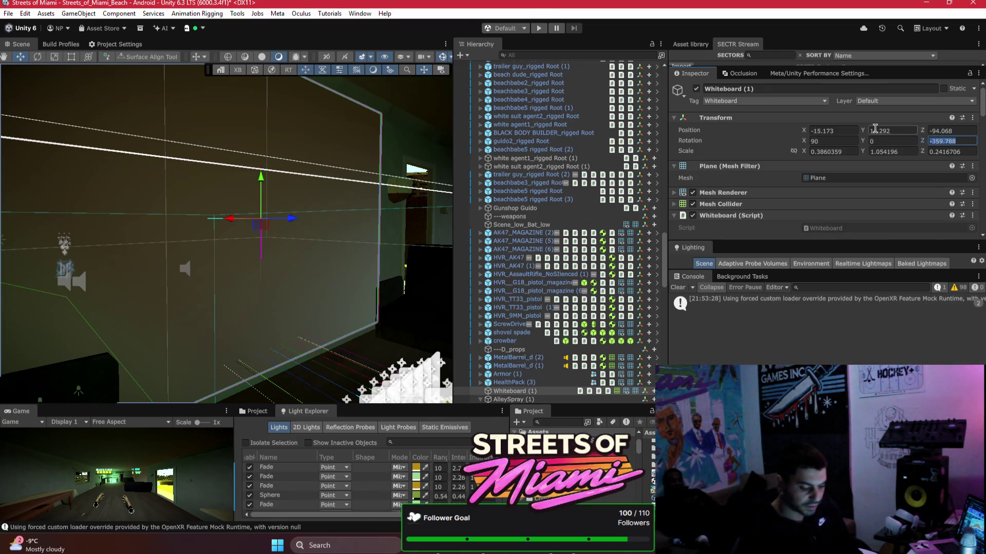
pyautogui.write('360')
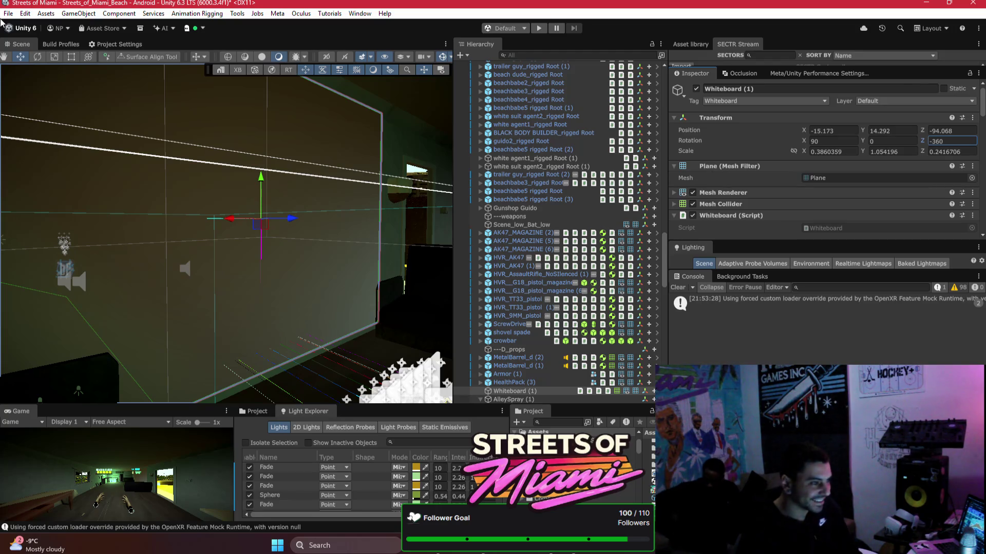
# - Duplicate the ceiling spot light GameObject (1) and slide the copy along the ceiling
pyautogui.moveTo(297, 231)
pyautogui.mouseDown()
pyautogui.moveTo(287, 226)
pyautogui.moveTo(302, 236)
pyautogui.moveTo(297, 231)
pyautogui.moveTo(318, 223)
pyautogui.moveTo(297, 216)
pyautogui.moveTo(317, 234)
pyautogui.moveTo(577, 213)
pyautogui.mouseUp()
pyautogui.click(322, 222)
pyautogui.hotkey('ctrl', 'd')
pyautogui.hotkey('ctrl', 'd')
pyautogui.moveTo(387, 143)
pyautogui.mouseDown()
pyautogui.moveTo(108, 169)
pyautogui.moveTo(292, 146)
pyautogui.mouseUp()
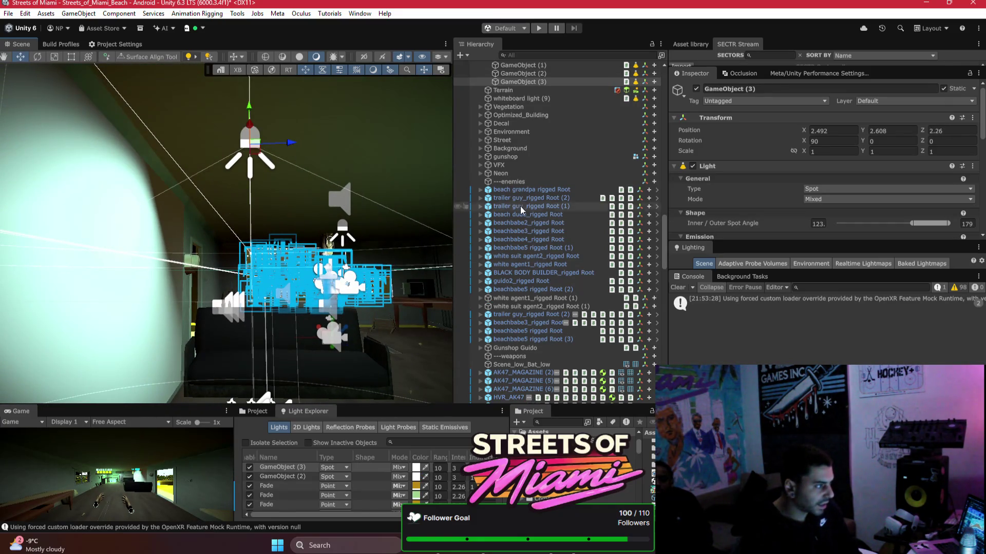
# - Widen the spot light's angle to 179 and move GameObject (3) along the ceiling
pyautogui.scroll(-3, 822, 207)
pyautogui.moveTo(913, 167)
pyautogui.mouseDown()
pyautogui.moveTo(863, 168)
pyautogui.moveTo(982, 180)
pyautogui.mouseUp()
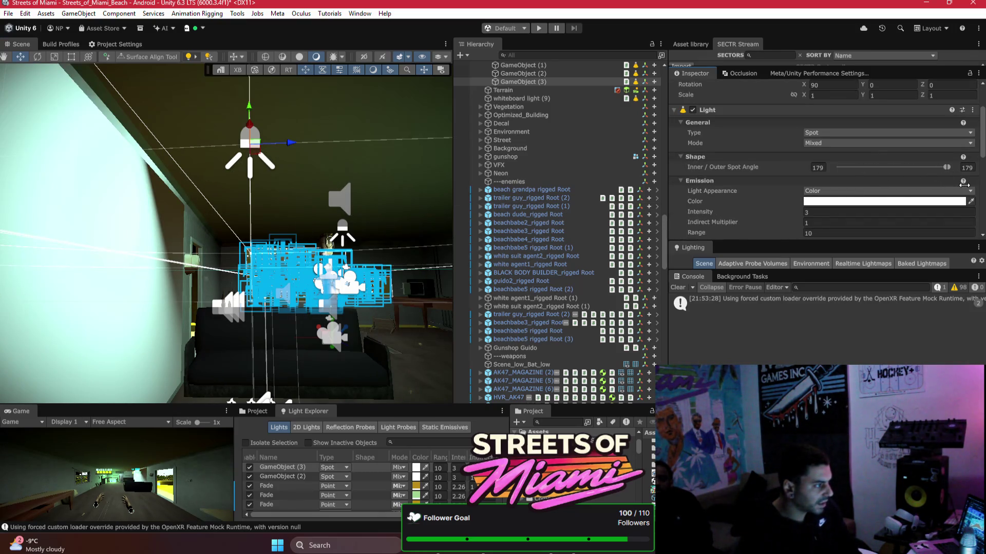
pyautogui.click(966, 169)
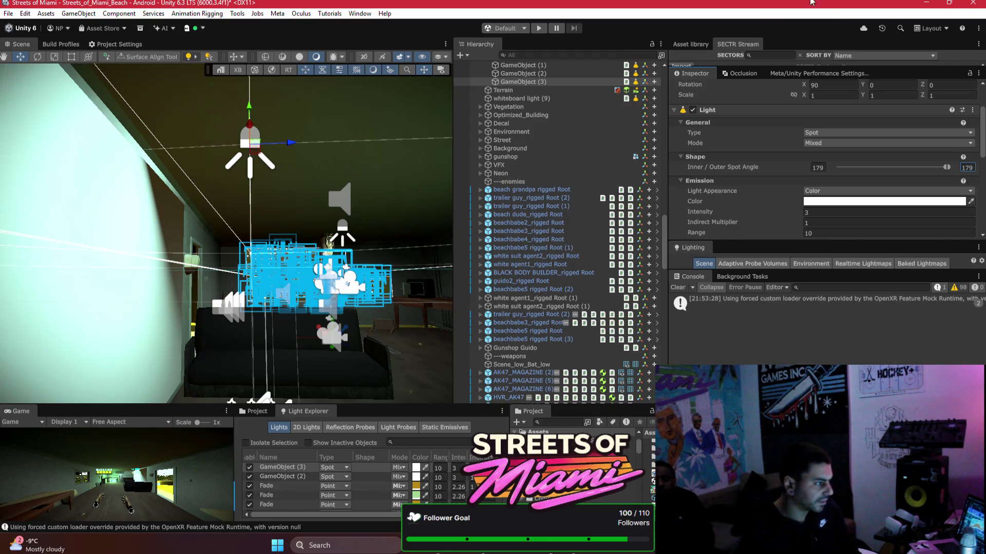
pyautogui.press('f')
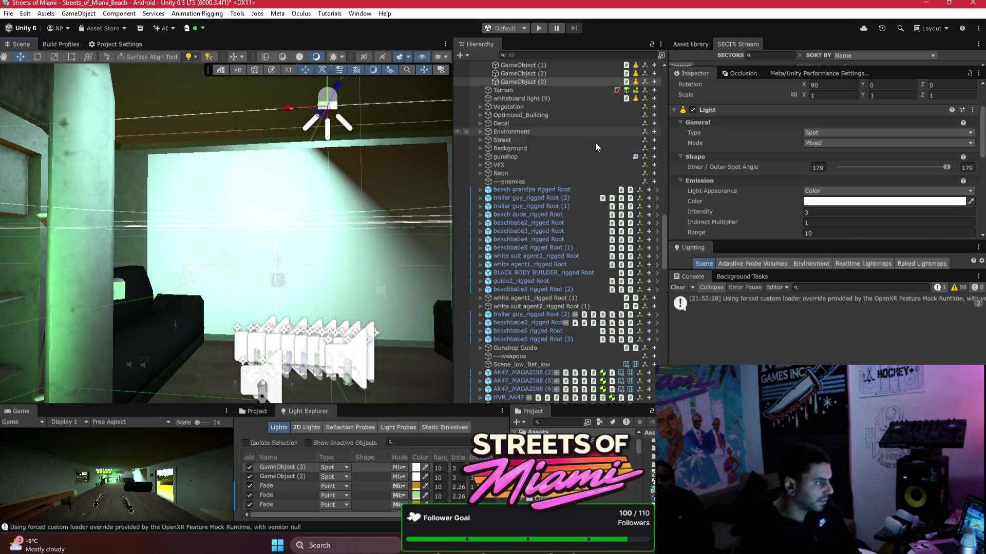
pyautogui.moveTo(328, 108)
pyautogui.mouseDown()
pyautogui.moveTo(454, 109)
pyautogui.moveTo(394, 184)
pyautogui.moveTo(436, 248)
pyautogui.moveTo(411, 258)
pyautogui.mouseUp()
# - Set the GameObject (3) spot light's intensity to 1
pyautogui.click(251, 287)
pyautogui.scroll(1, 849, 157)
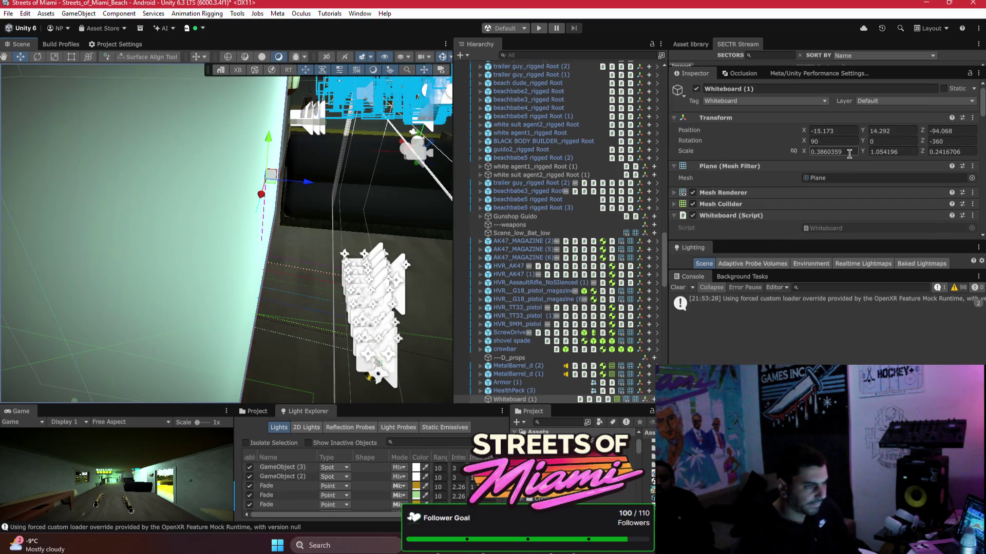
pyautogui.moveTo(371, 192)
pyautogui.mouseDown()
pyautogui.moveTo(287, 219)
pyautogui.moveTo(306, 156)
pyautogui.mouseUp()
pyautogui.click(260, 128)
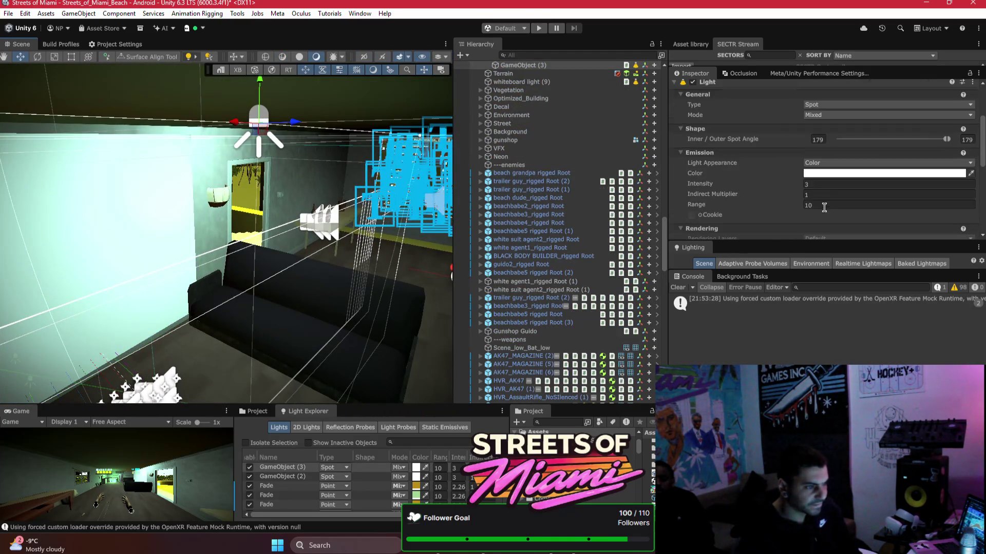
pyautogui.click(839, 186)
pyautogui.write('1')
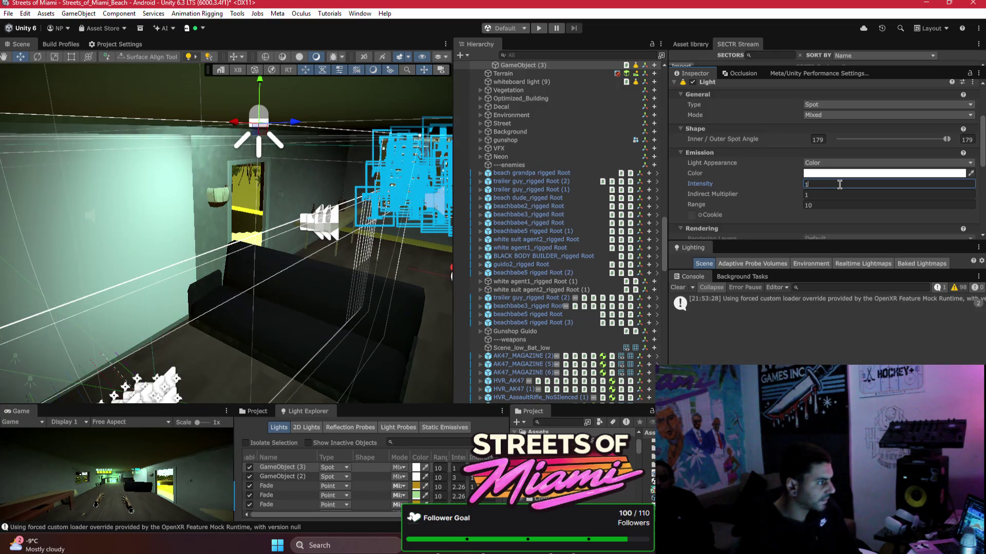
# - Select the other room spotlights and lower their intensity values too
pyautogui.moveTo(360, 237); pyautogui.dragTo(378, 246)
pyautogui.moveTo(419, 233); pyautogui.dragTo(367, 190)
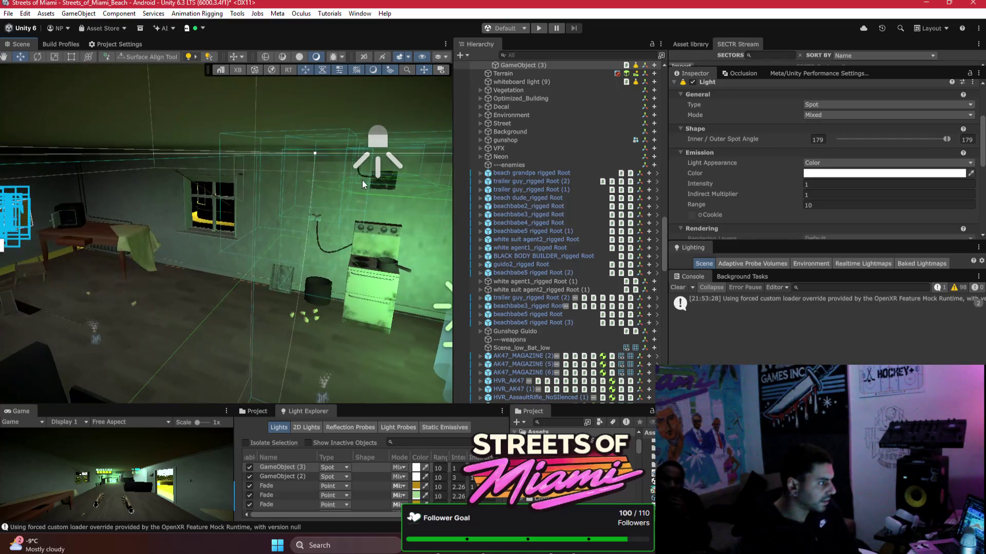
pyautogui.click(381, 146)
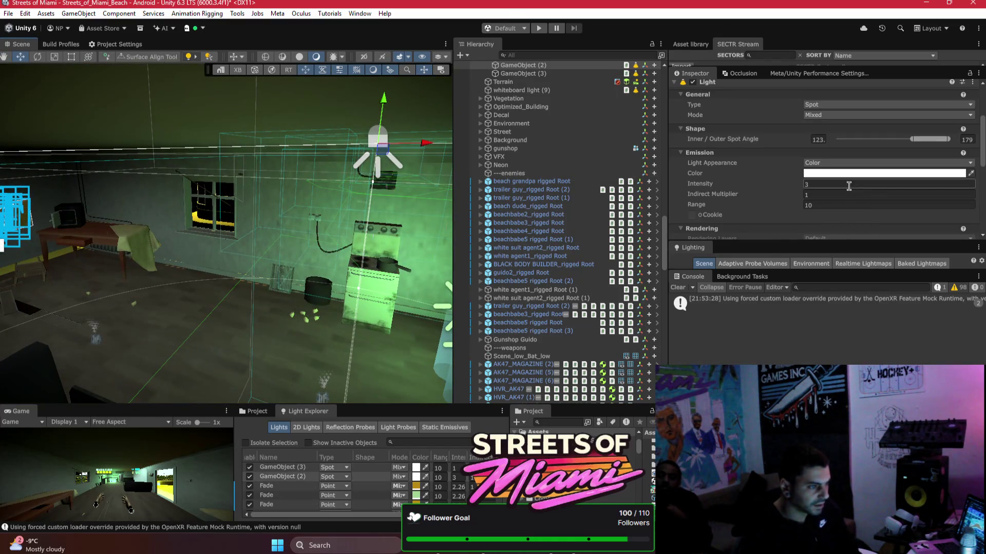
pyautogui.write('1')
pyautogui.moveTo(314, 204); pyautogui.dragTo(286, 161)
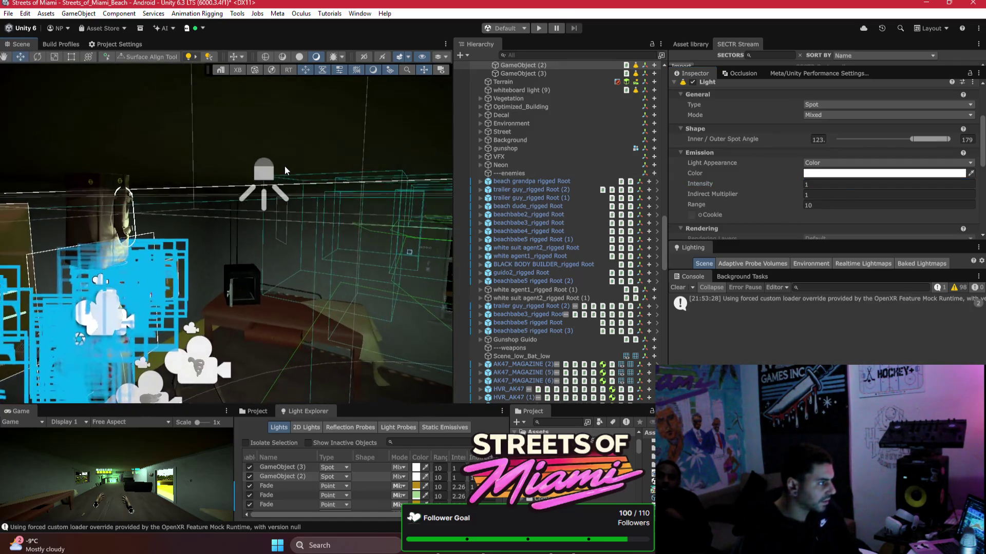
pyautogui.click(282, 172)
pyautogui.click(849, 184)
pyautogui.write('3')
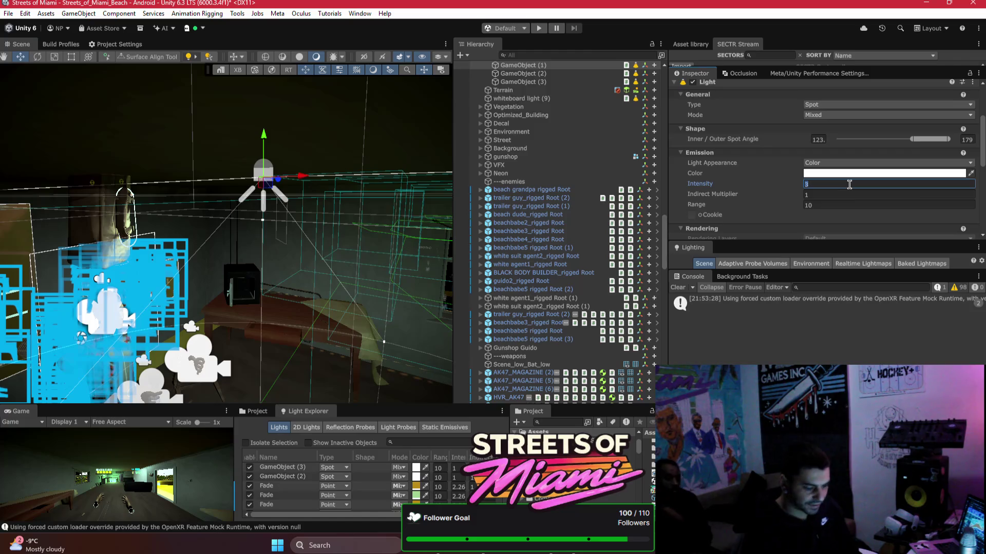
pyautogui.write('1')
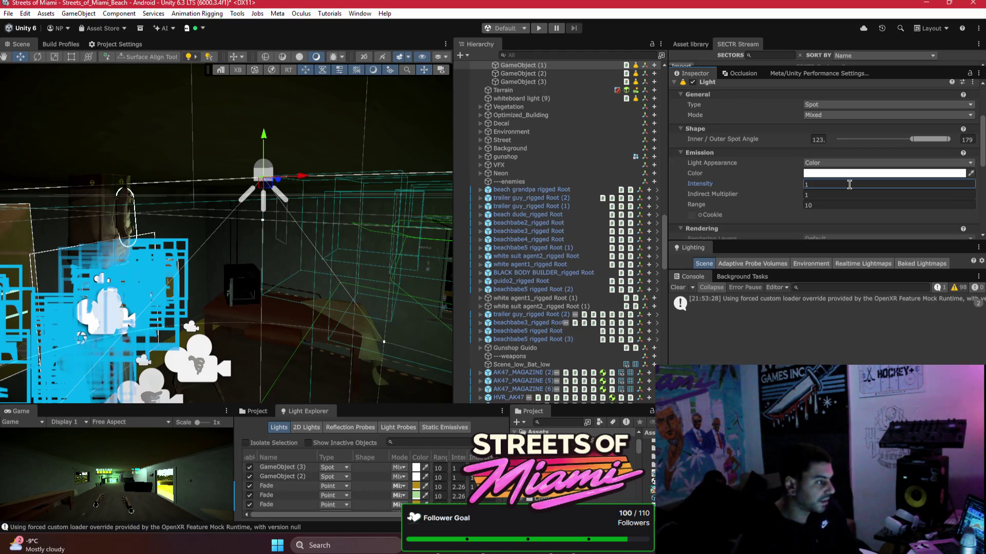
pyautogui.moveTo(237, 277)
pyautogui.mouseDown()
pyautogui.moveTo(377, 252)
pyautogui.moveTo(412, 255)
pyautogui.moveTo(390, 262)
pyautogui.moveTo(349, 250)
pyautogui.mouseUp()
# - Apply the removed Emerald System, Audio Source, Nav Mesh Agent and Box Collider to the prefab
pyautogui.click(260, 240)
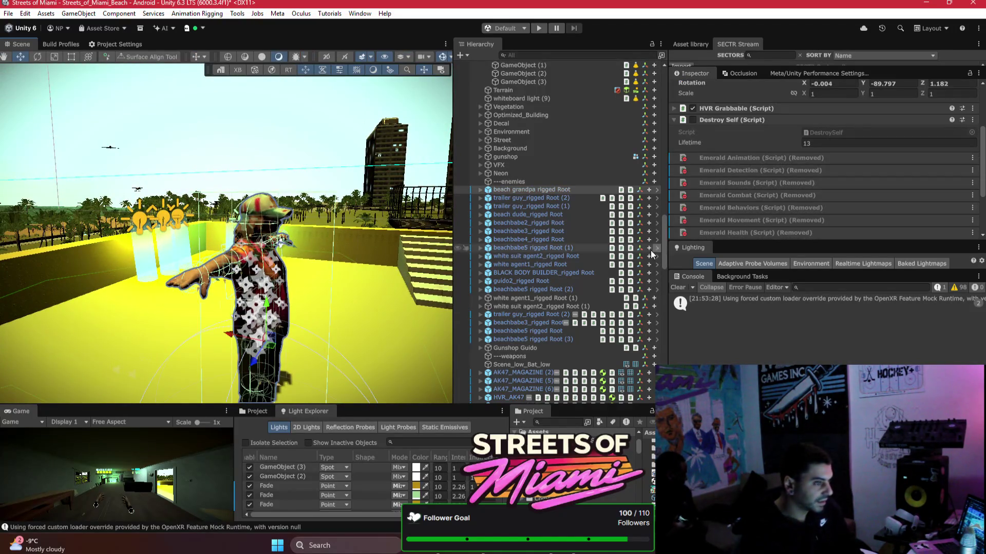
pyautogui.scroll(-3, 757, 212)
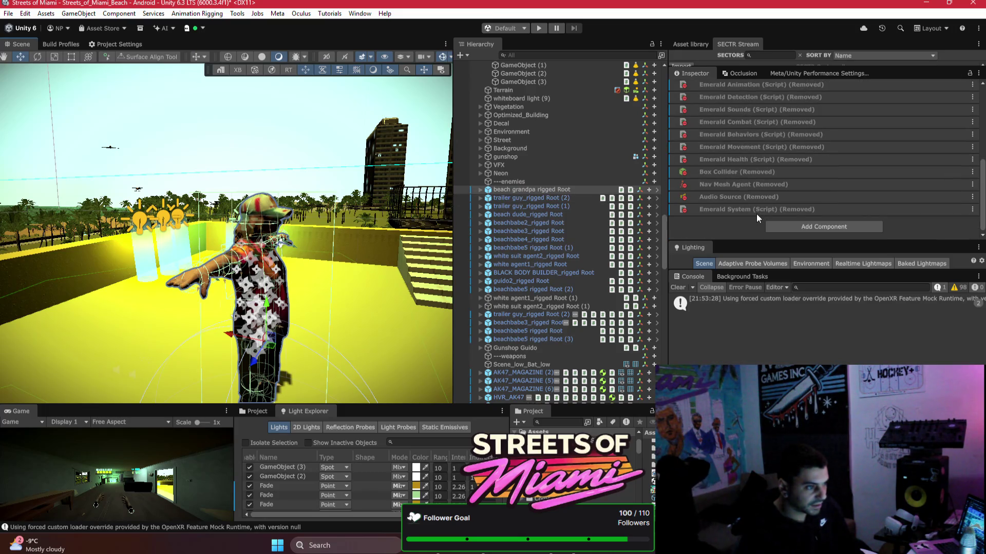
pyautogui.rightClick(756, 213)
pyautogui.moveTo(791, 217)
pyautogui.click(680, 221)
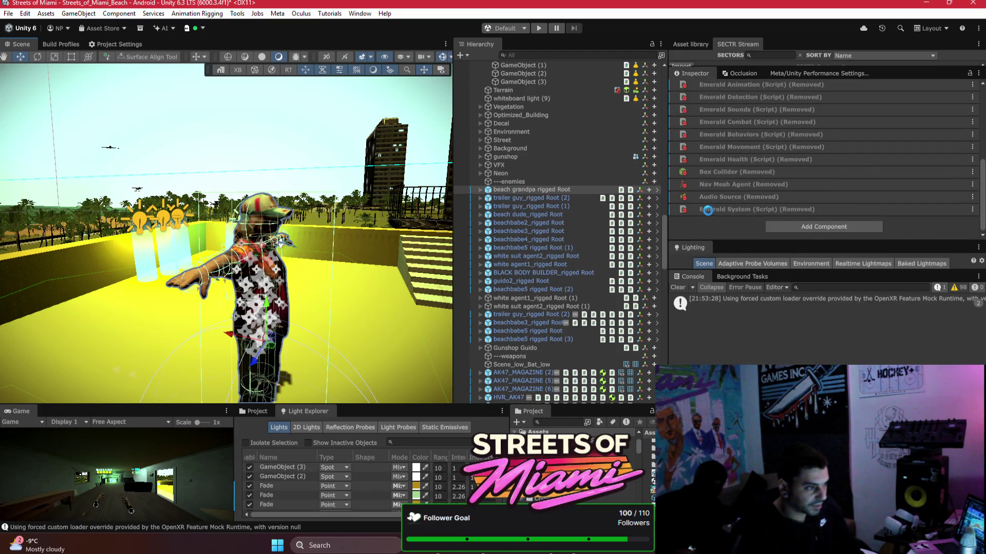
pyautogui.rightClick(726, 211)
pyautogui.moveTo(726, 216)
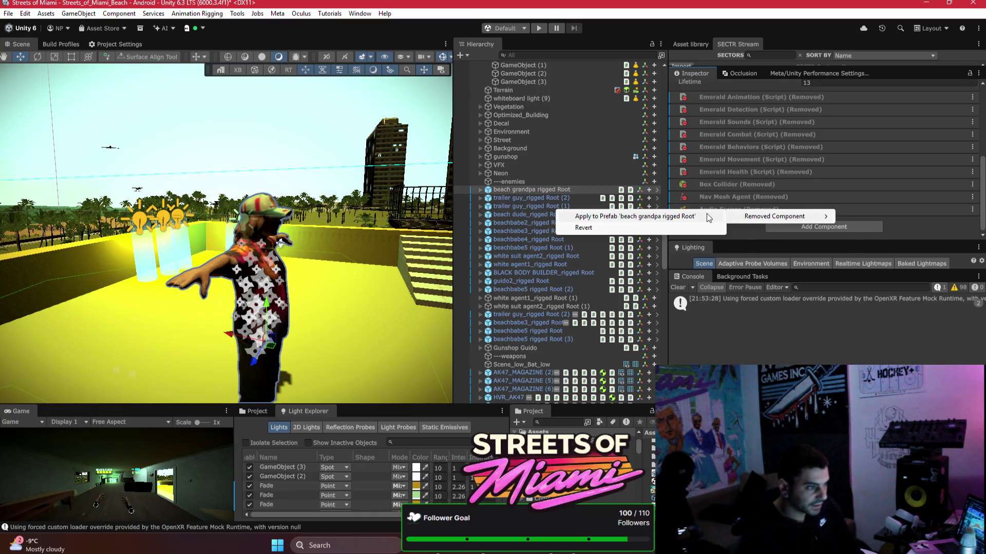
pyautogui.click(668, 217)
pyautogui.rightClick(718, 210)
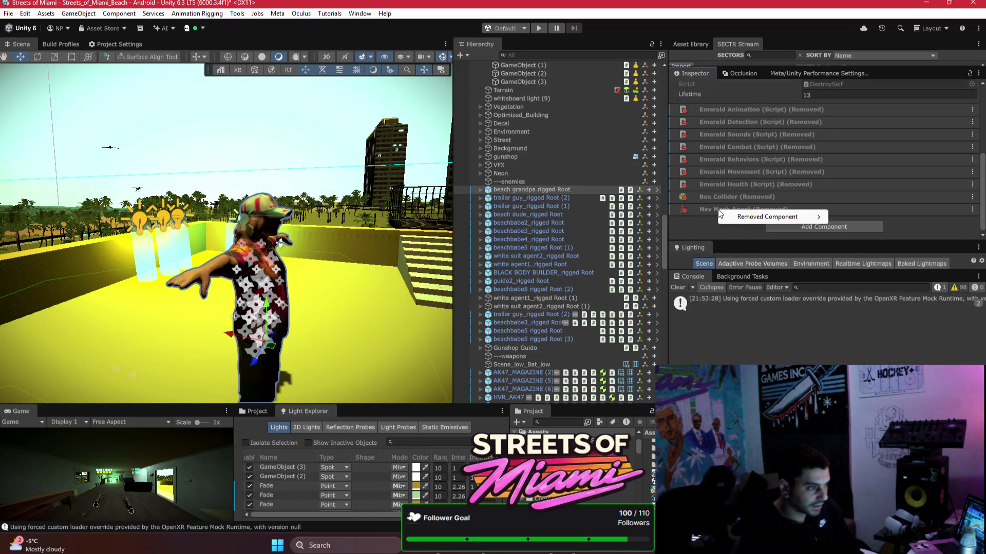
pyautogui.click(667, 216)
pyautogui.rightClick(709, 209)
pyautogui.click(668, 211)
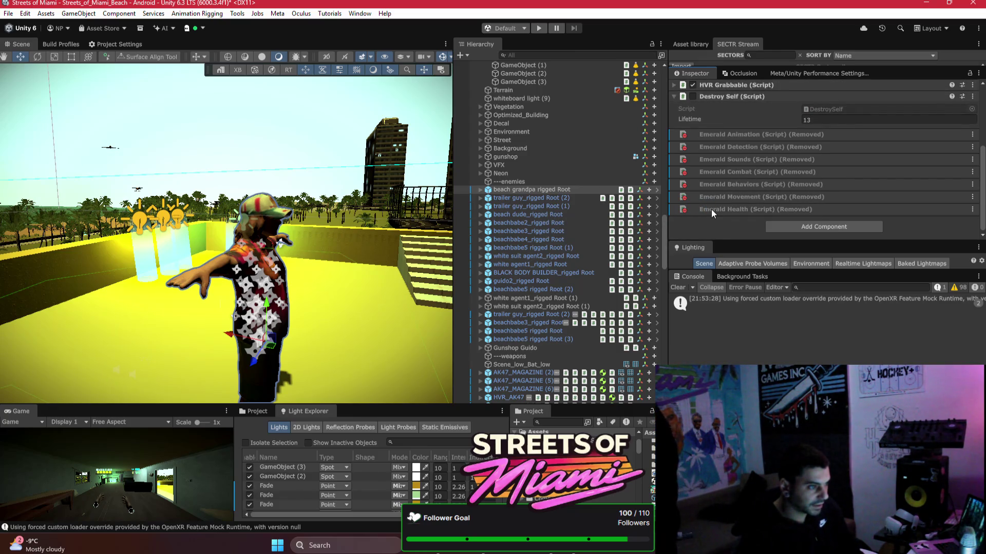
# - Apply the removed Emerald Health, Movement, Behaviors, Combat and remaining Emerald scripts to the prefab
pyautogui.rightClick(711, 209)
pyautogui.click(679, 215)
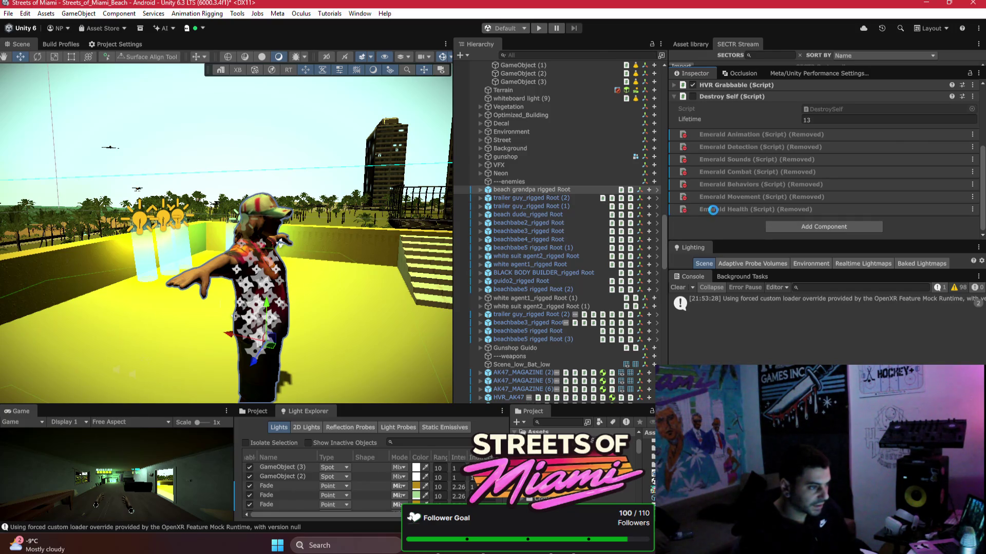
pyautogui.rightClick(713, 209)
pyautogui.click(678, 215)
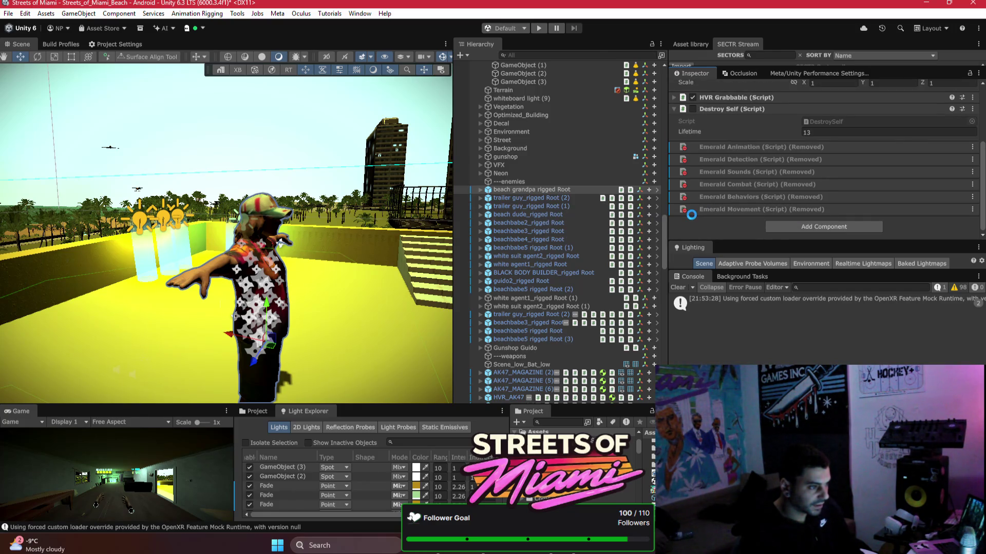
pyautogui.rightClick(694, 211)
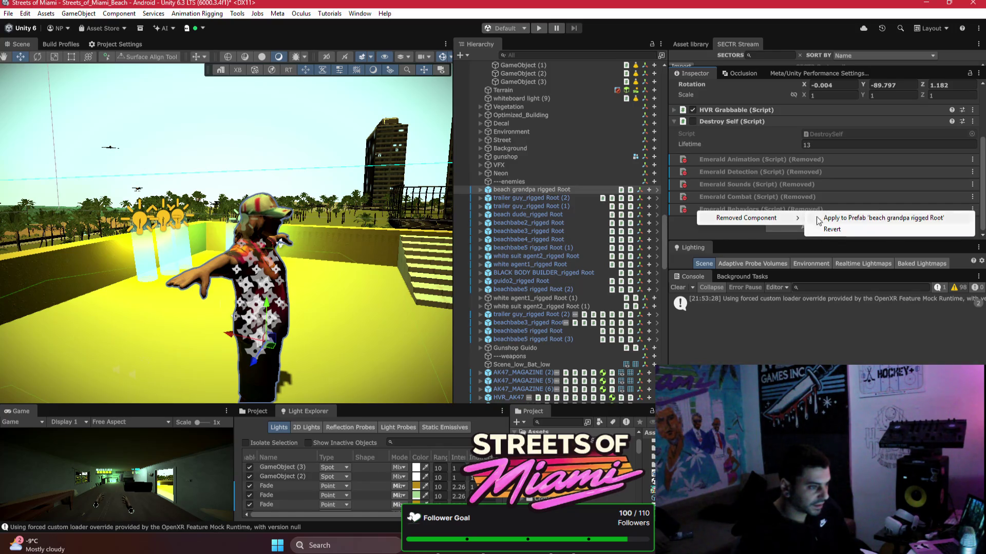
pyautogui.click(820, 218)
pyautogui.rightClick(729, 208)
pyautogui.moveTo(770, 213)
pyautogui.click(716, 206)
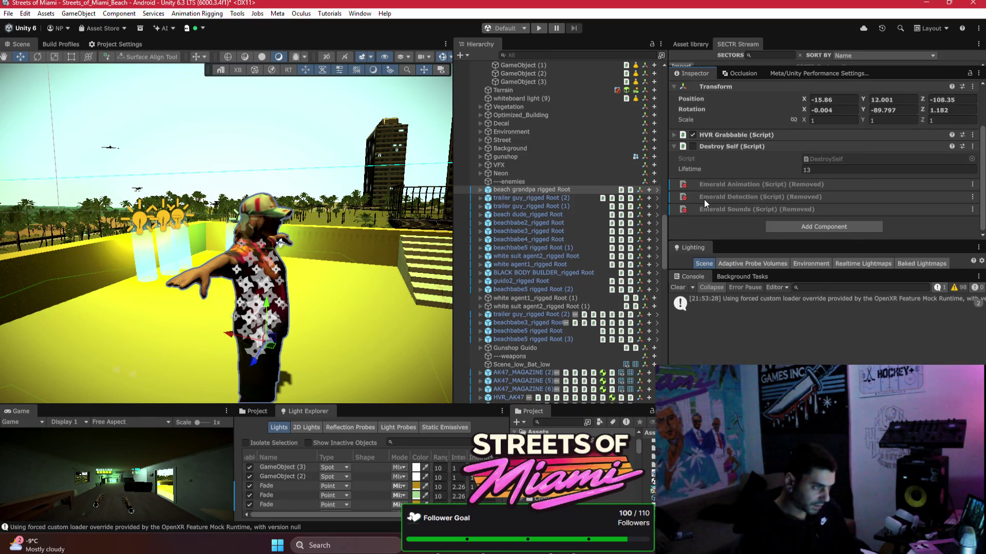
pyautogui.rightClick(740, 214)
pyautogui.click(698, 227)
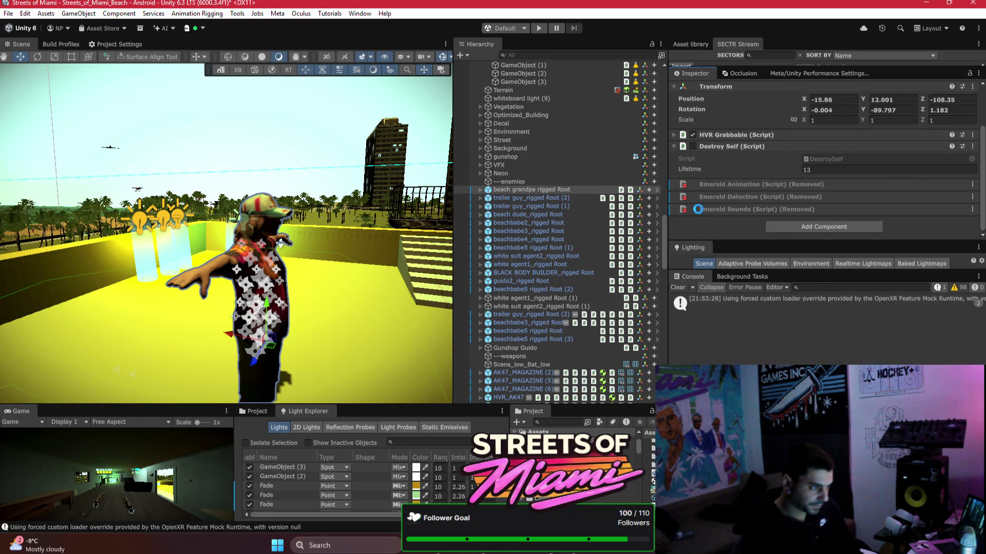
pyautogui.rightClick(698, 209)
pyautogui.moveTo(729, 216)
pyautogui.click(840, 214)
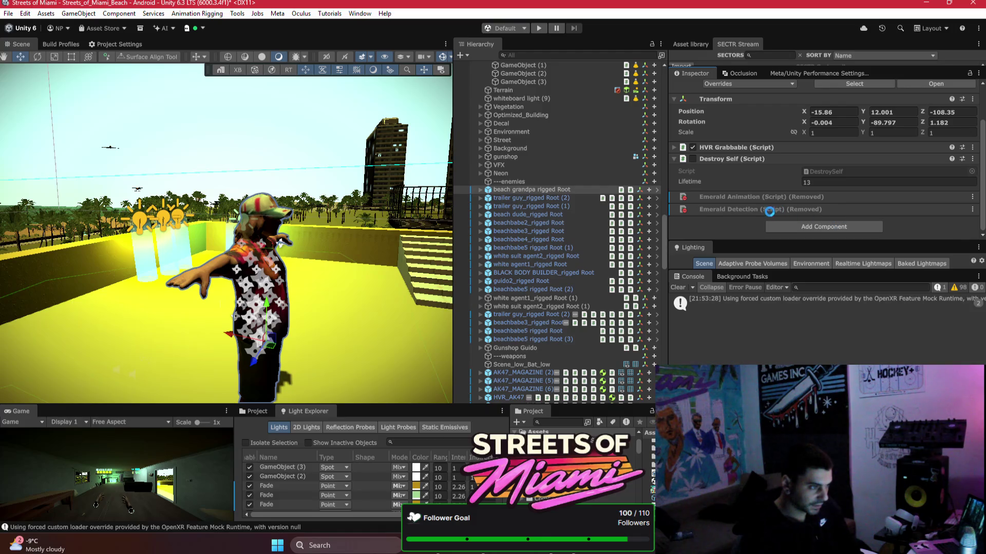
pyautogui.rightClick(734, 211)
pyautogui.moveTo(760, 216)
pyautogui.click(660, 214)
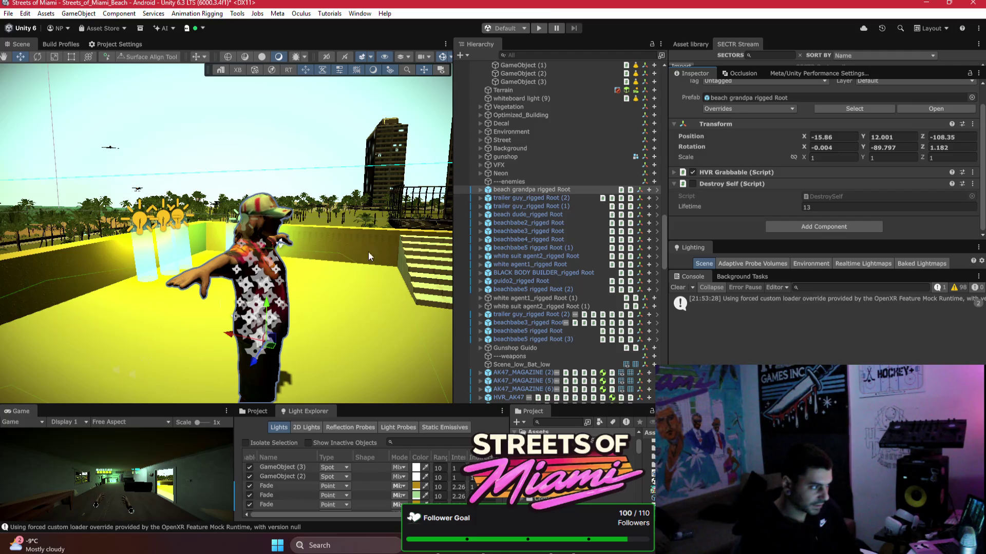
pyautogui.click(480, 190)
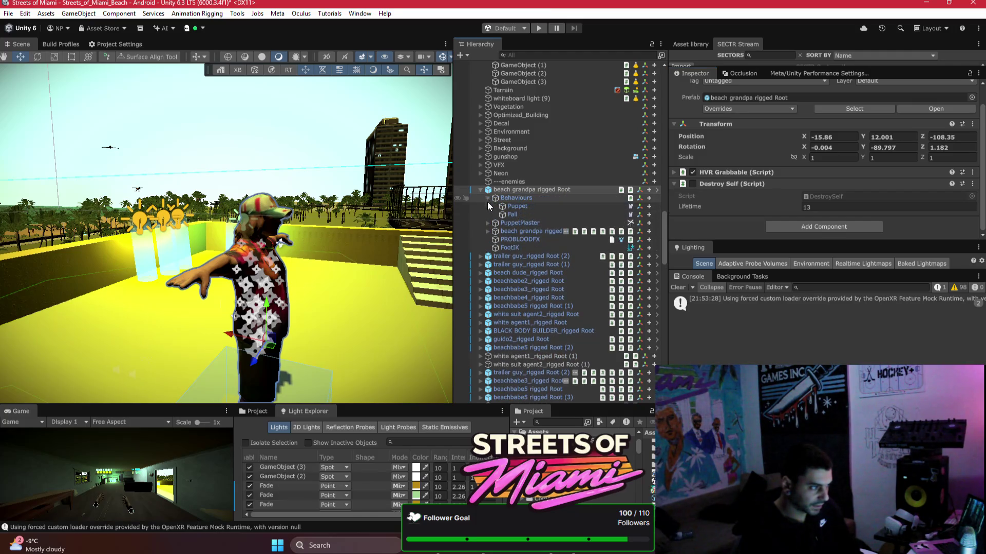
# - Copy the trailer guy's Puppet behaviour settings and paste them onto the beach grandpa's Puppet
pyautogui.click(481, 256)
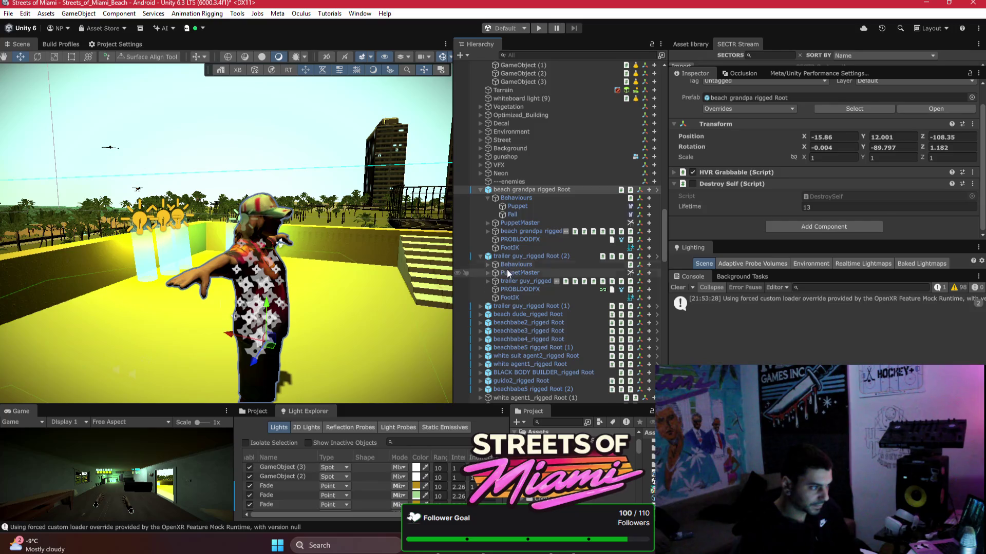
pyautogui.click(522, 273)
pyautogui.click(486, 264)
pyautogui.click(517, 273)
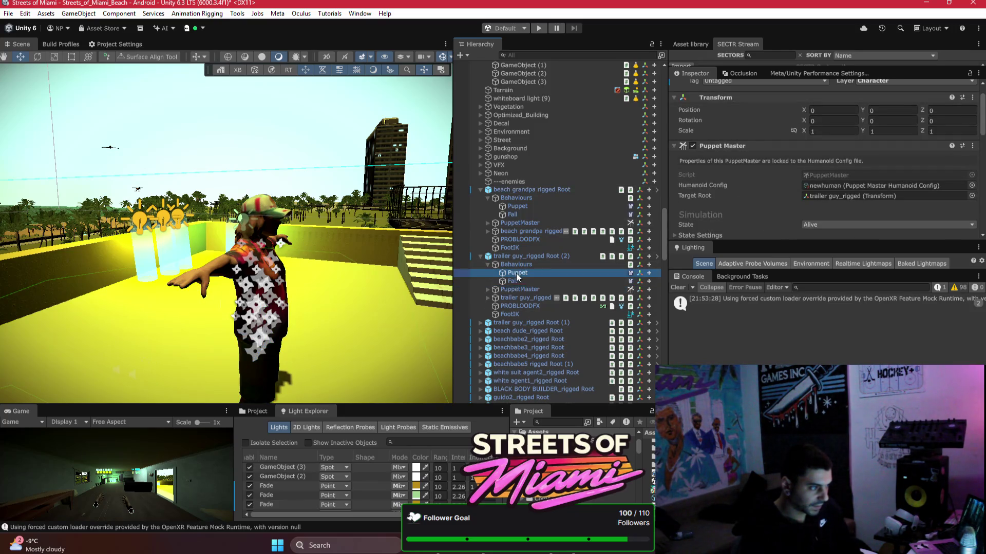
pyautogui.rightClick(744, 147)
pyautogui.click(788, 232)
pyautogui.click(544, 206)
pyautogui.rightClick(720, 150)
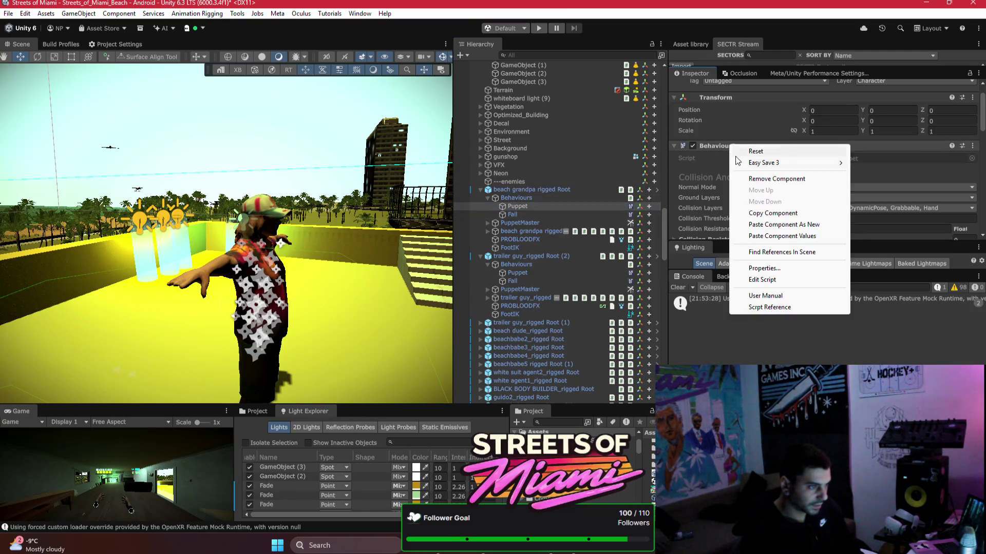
pyautogui.click(765, 234)
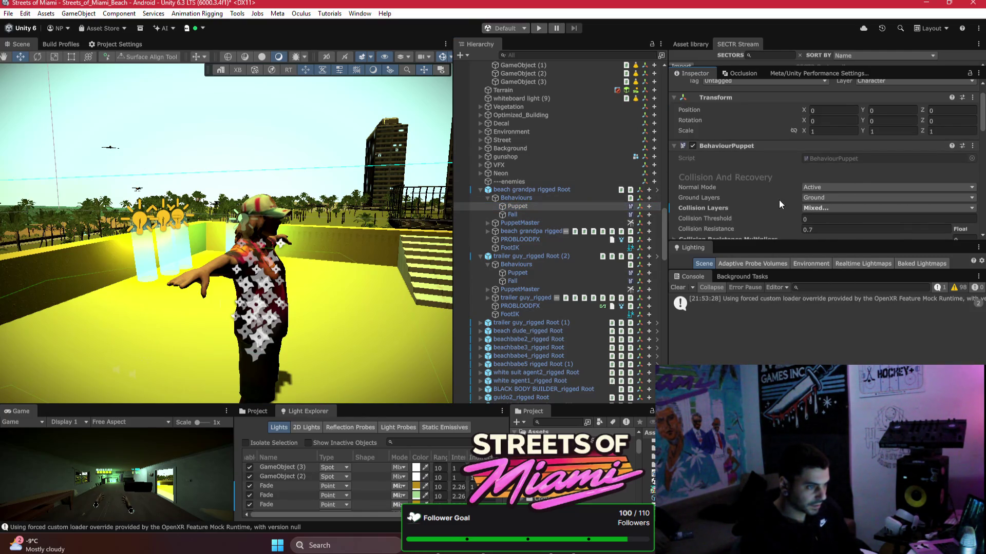
# - Review the beach grandpa's PuppetMaster muscle settings
pyautogui.scroll(-3, 778, 200)
pyautogui.scroll(-15, 799, 132)
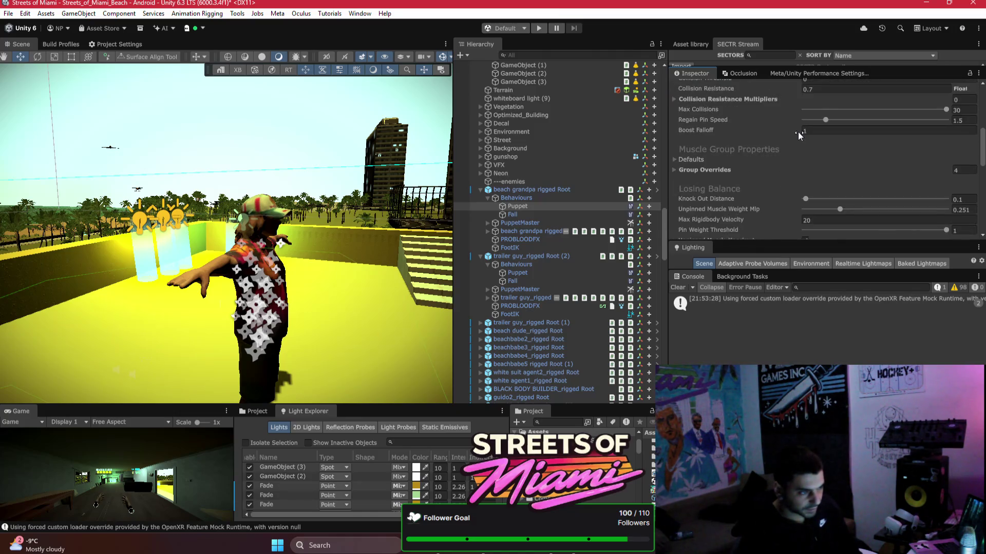
pyautogui.click(544, 224)
pyautogui.scroll(15, 789, 208)
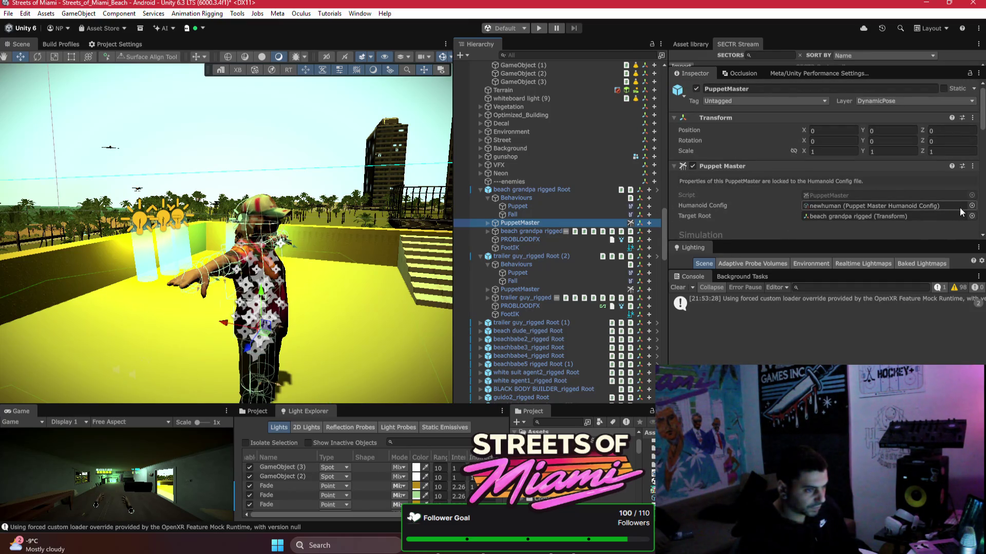
pyautogui.scroll(-8, 972, 209)
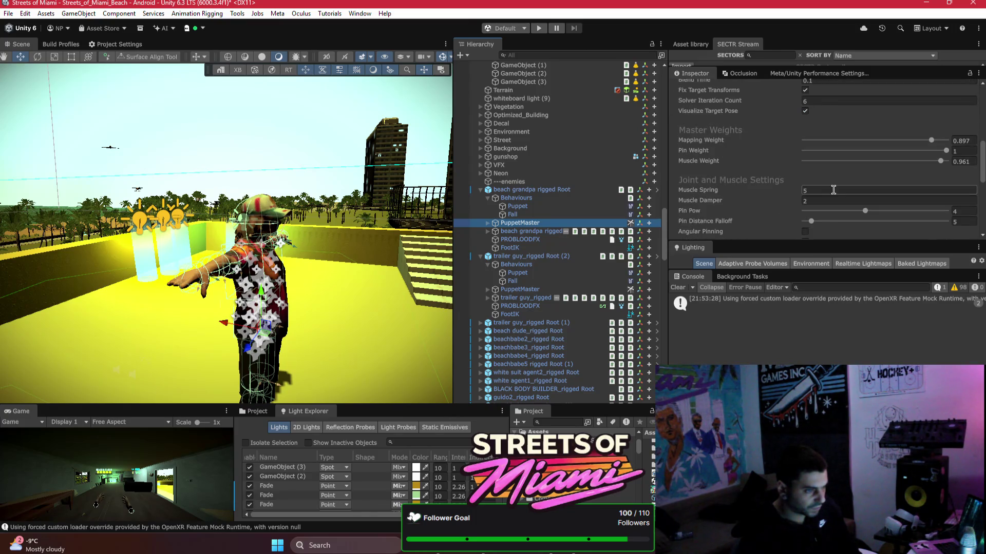
pyautogui.click(501, 233)
# - Remove the Death Demo Script component and apply that removal to the beach grandpa prefab
pyautogui.scroll(5, 838, 184)
pyautogui.moveTo(814, 243); pyautogui.dragTo(813, 362)
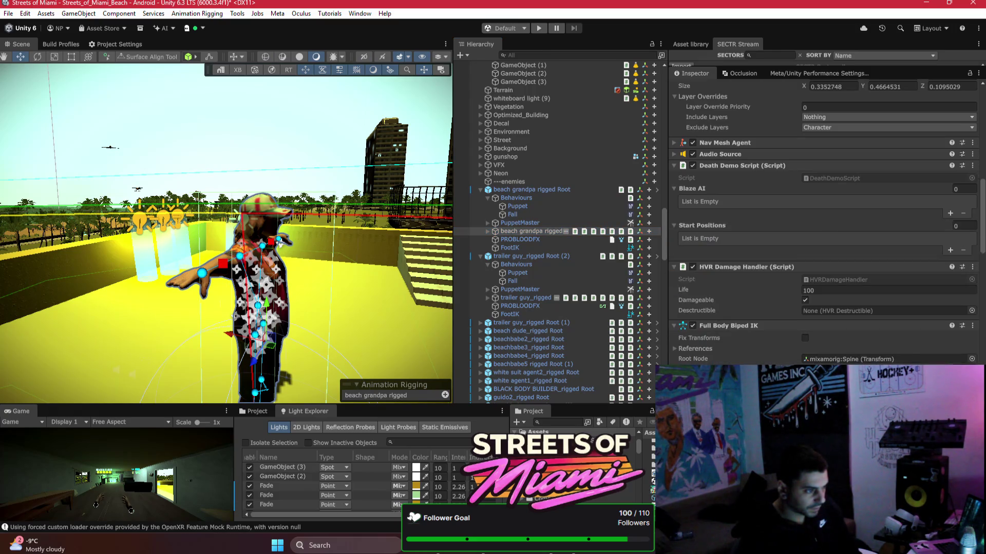
pyautogui.scroll(-5, 883, 273)
pyautogui.scroll(-4, 820, 252)
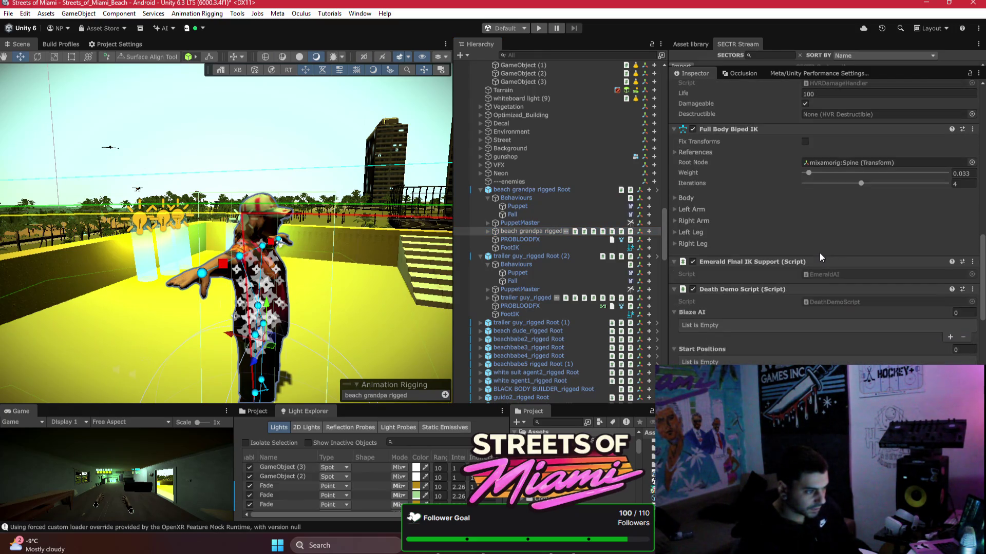
pyautogui.scroll(9, 814, 262)
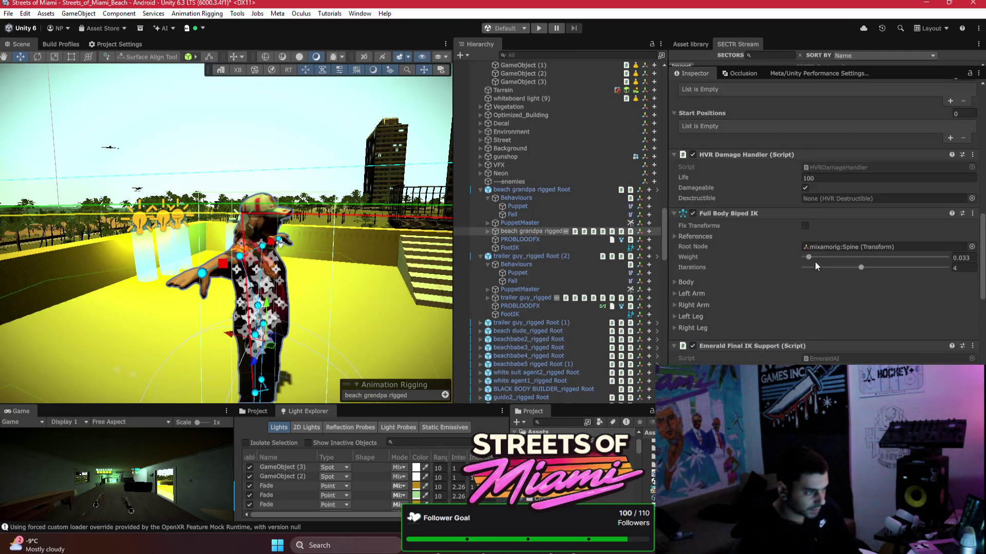
pyautogui.scroll(-5, 815, 263)
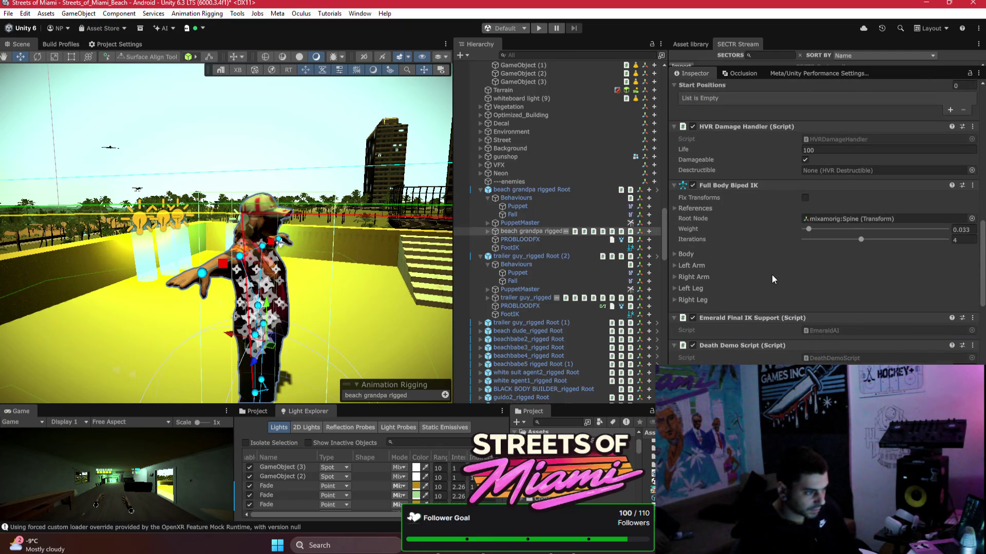
pyautogui.rightClick(774, 346)
pyautogui.click(782, 365)
pyautogui.rightClick(734, 317)
pyautogui.click(708, 323)
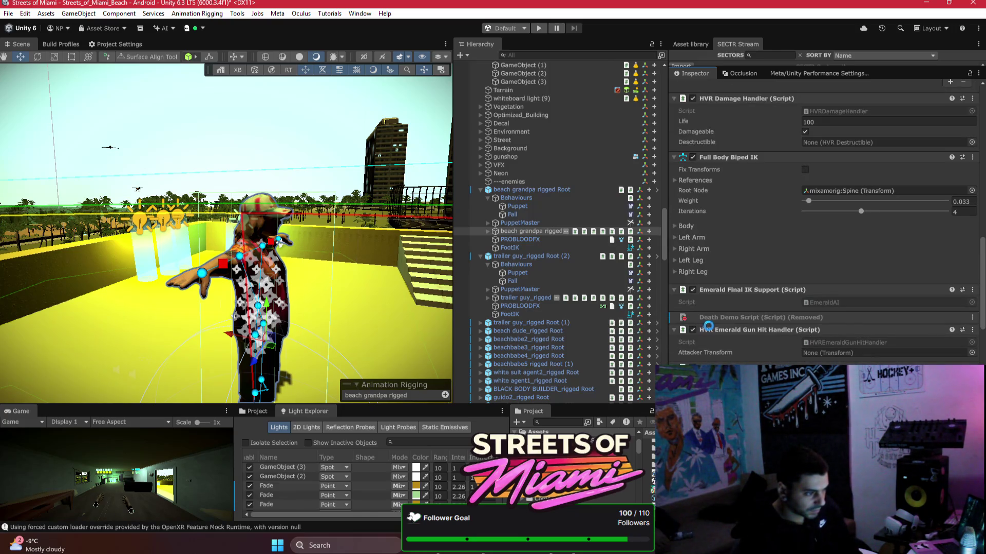
pyautogui.scroll(-2, 807, 317)
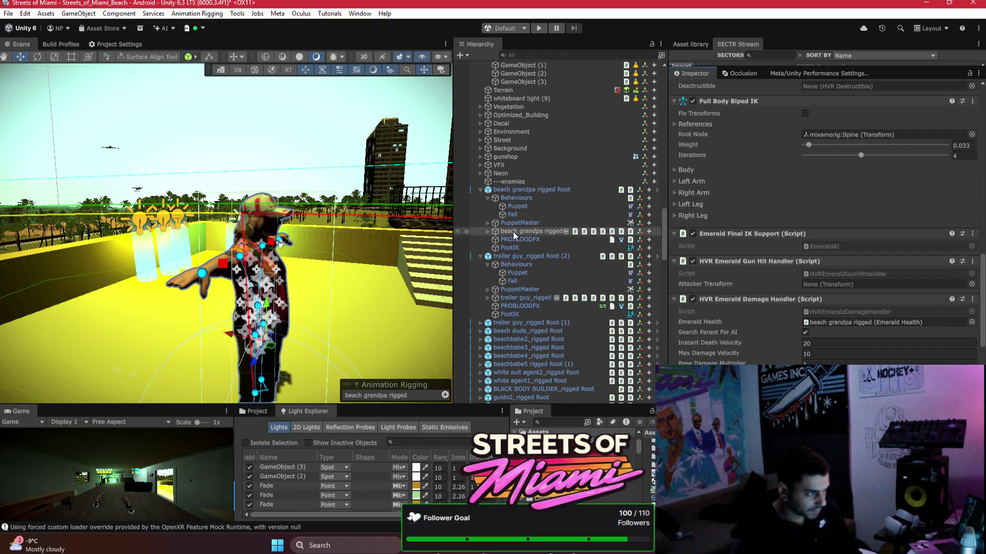
# - Add an HVR Emerald Gun Hit Handler to the beach grandpa rigged Root and apply it to the prefab
pyautogui.click(510, 190)
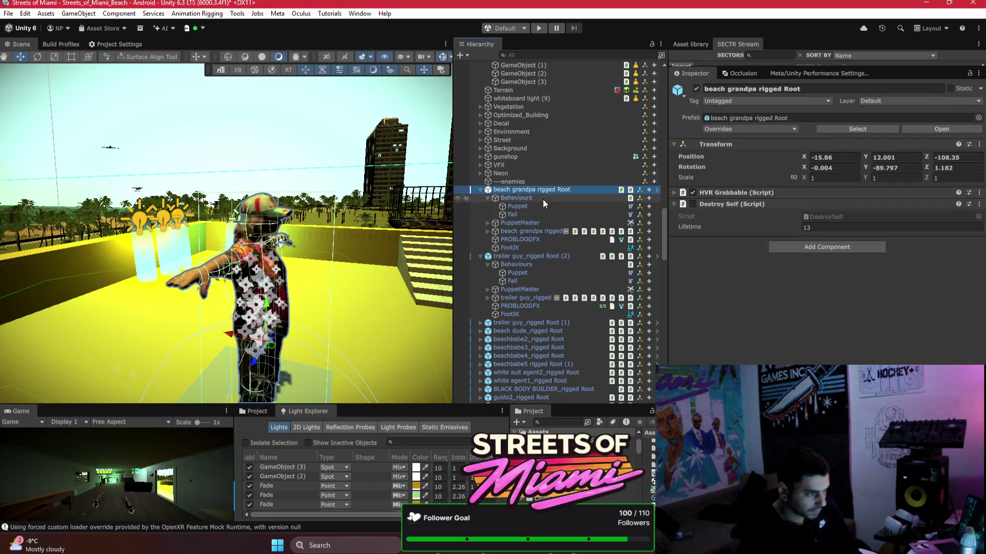
pyautogui.click(797, 249)
pyautogui.write('gun hi')
pyautogui.press('Return')
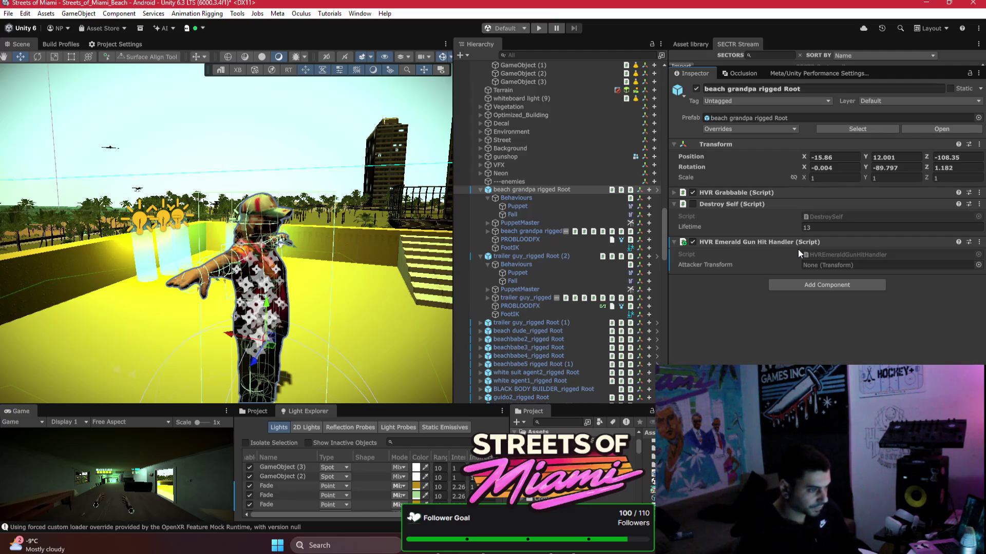
pyautogui.rightClick(719, 242)
pyautogui.moveTo(749, 277)
pyautogui.click(686, 276)
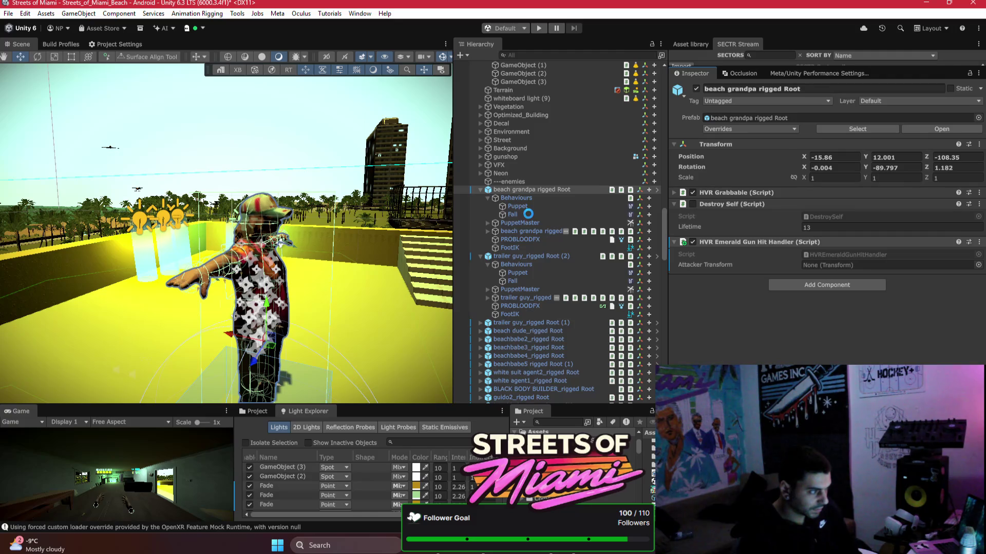
# - Apply the nested object's added Puppet Master Damage Setup component to the prefab
pyautogui.click(527, 228)
pyautogui.scroll(-10, 802, 221)
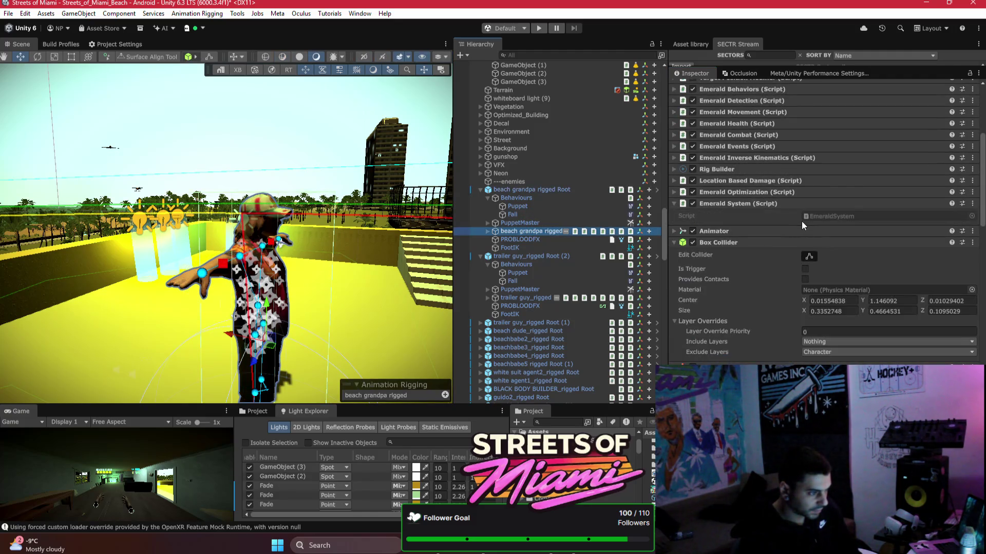
pyautogui.scroll(-5, 802, 220)
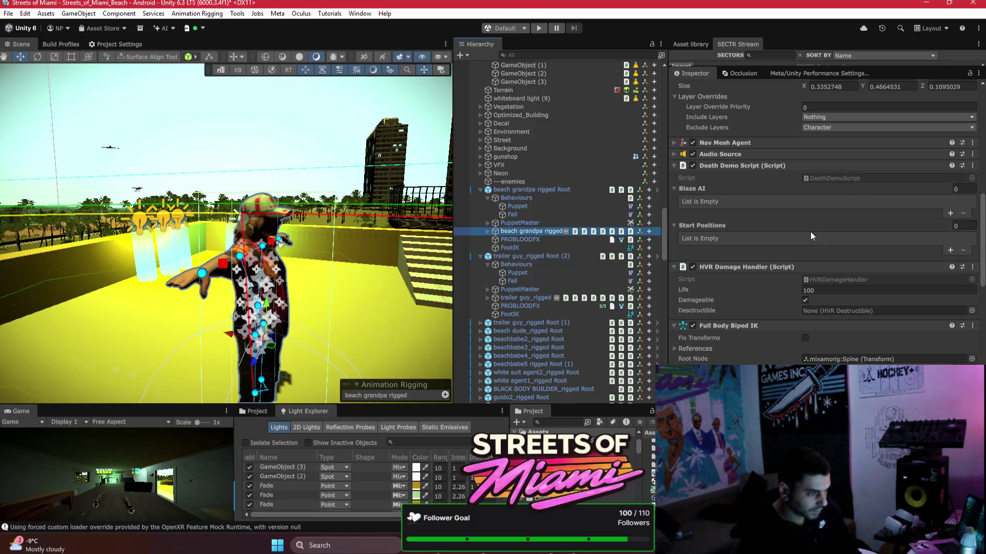
pyautogui.scroll(-7, 811, 232)
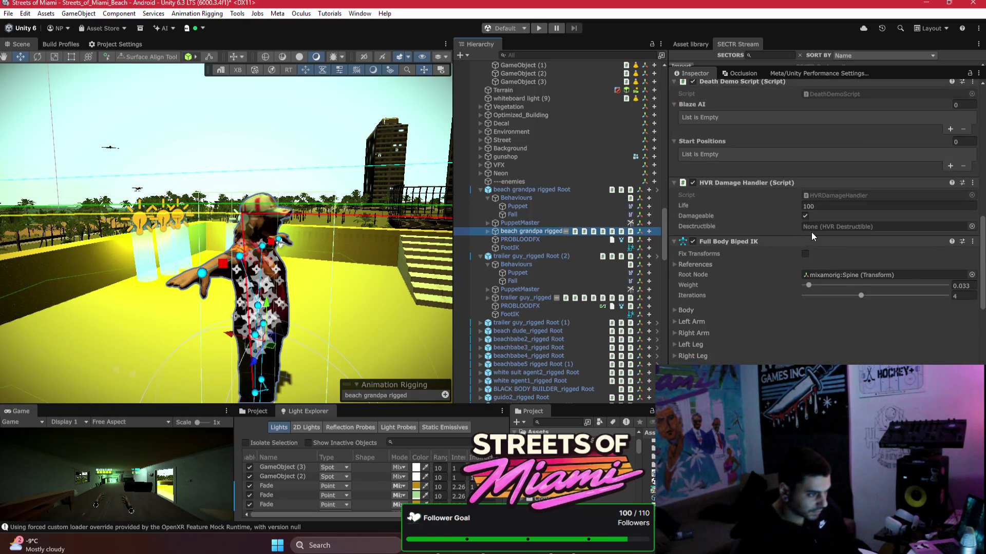
pyautogui.scroll(-8, 812, 233)
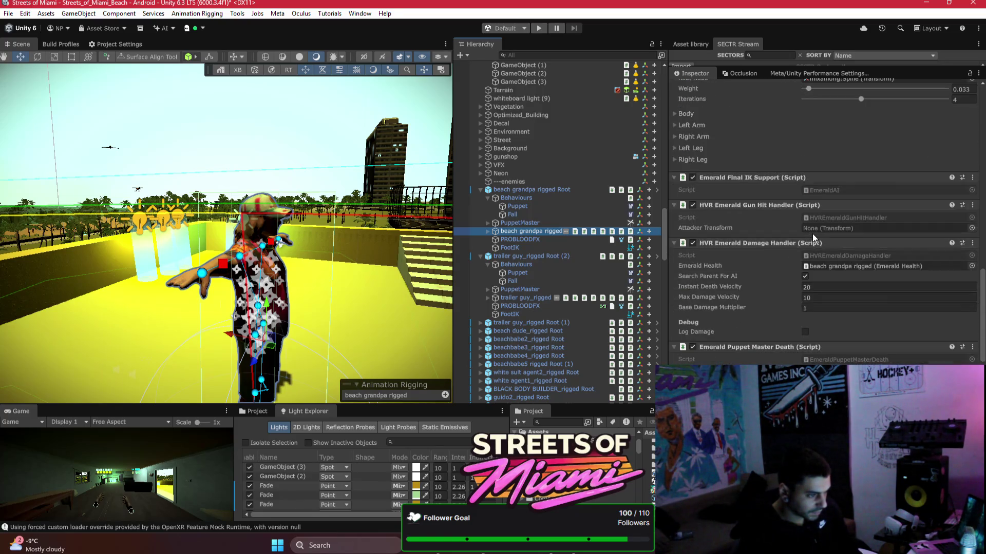
pyautogui.scroll(-2, 814, 234)
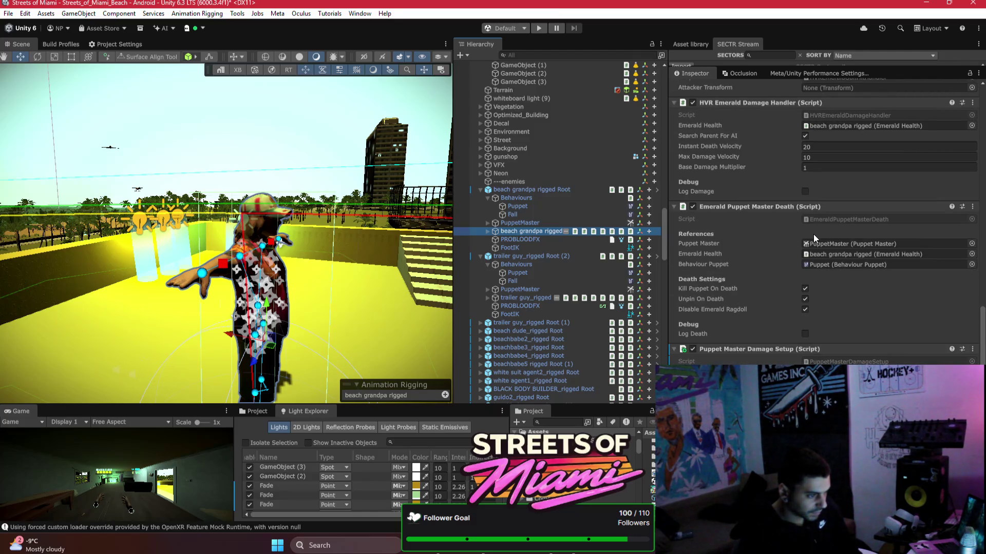
pyautogui.scroll(-3, 815, 236)
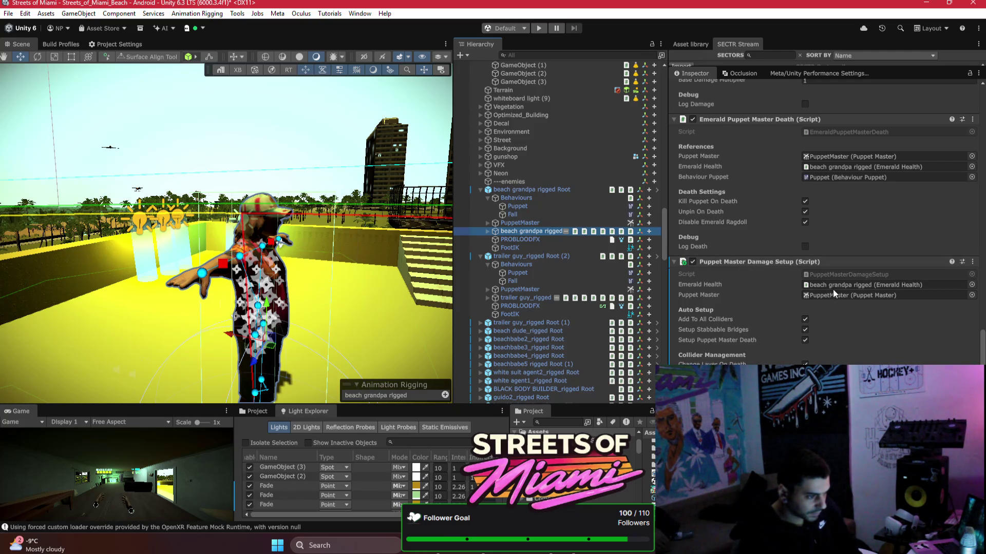
pyautogui.rightClick(729, 261)
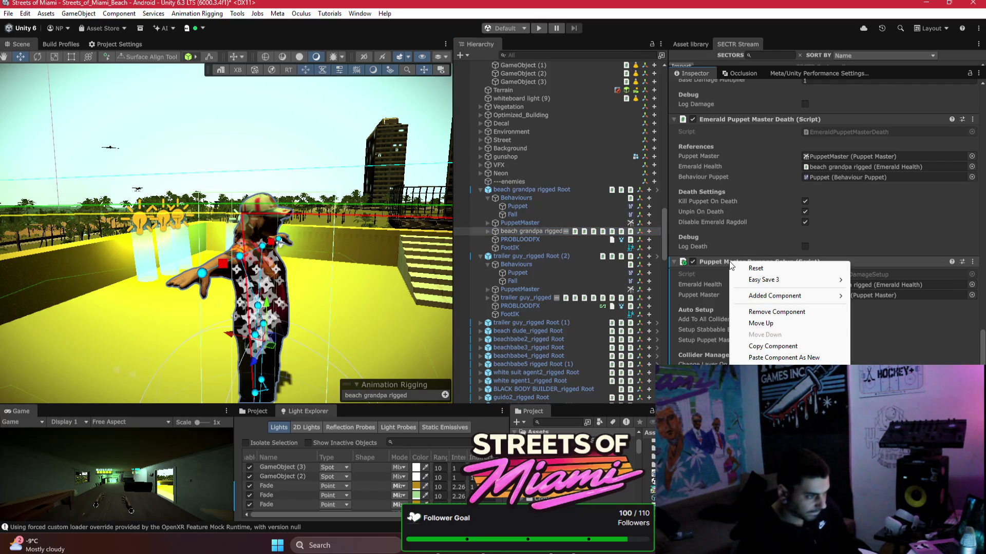
pyautogui.moveTo(740, 297)
pyautogui.click(689, 297)
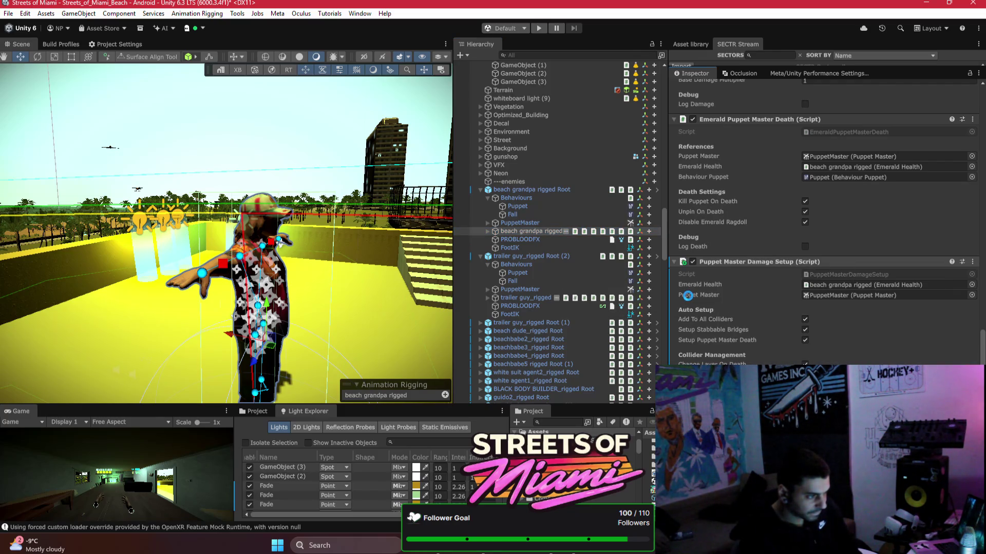
pyautogui.scroll(4, 812, 293)
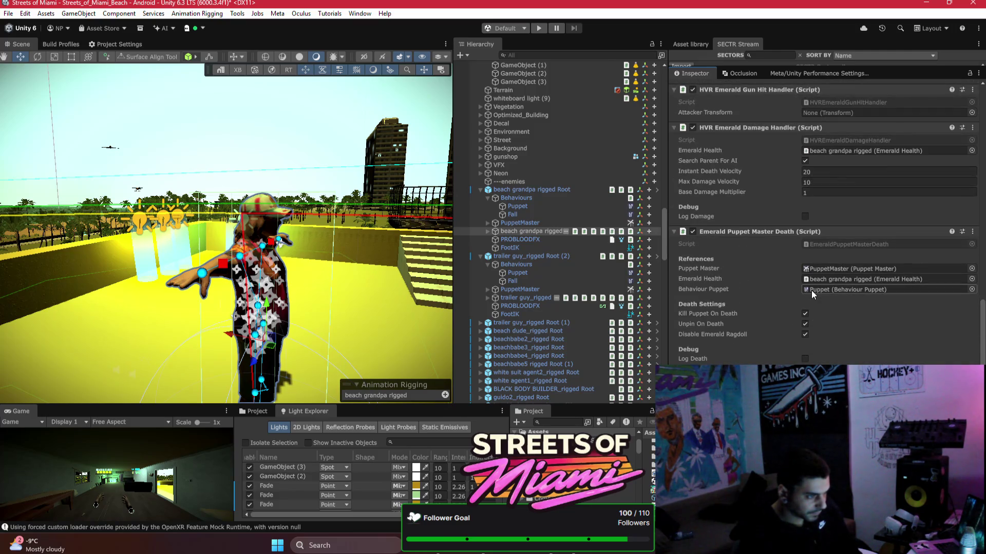
pyautogui.moveTo(297, 203)
pyautogui.mouseDown()
pyautogui.moveTo(242, 189)
pyautogui.moveTo(450, 234)
pyautogui.moveTo(406, 231)
pyautogui.mouseUp()
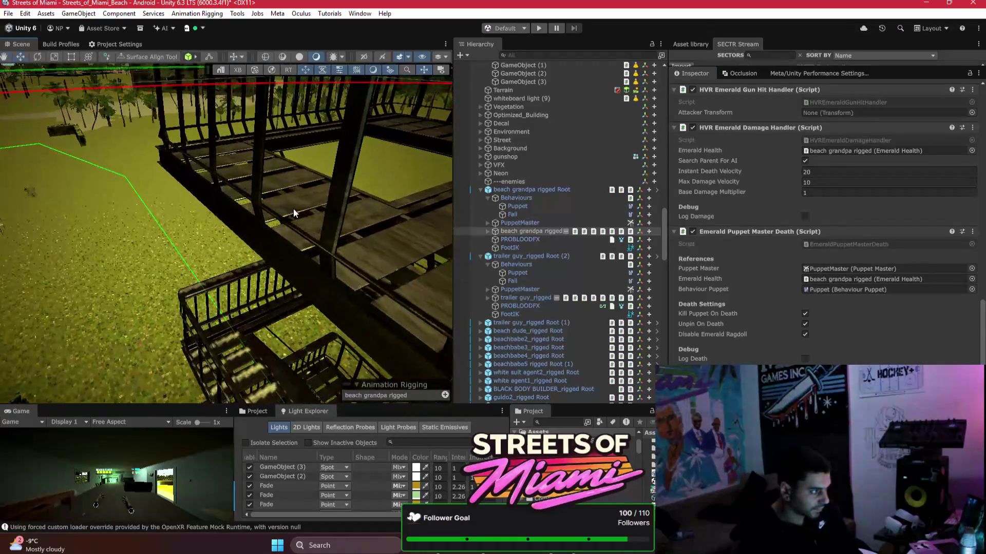
pyautogui.click(390, 230)
pyautogui.press('f')
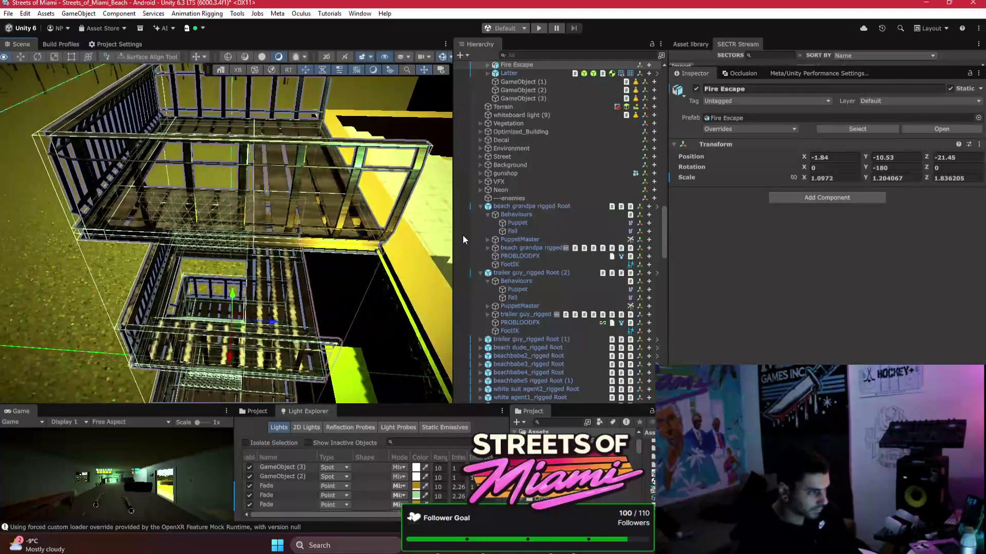
pyautogui.click(389, 232)
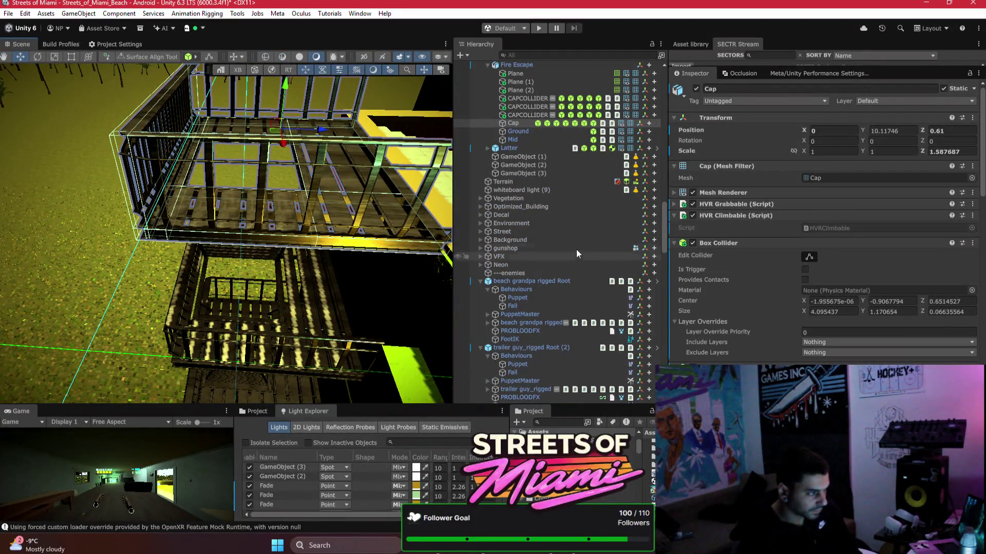
pyautogui.scroll(3, 565, 231)
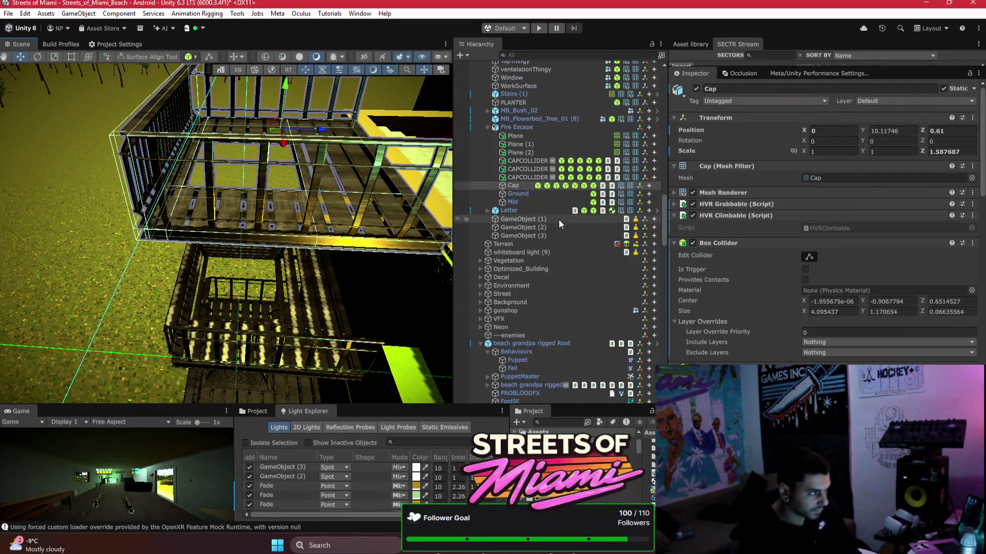
pyautogui.click(515, 187)
pyautogui.click(509, 171)
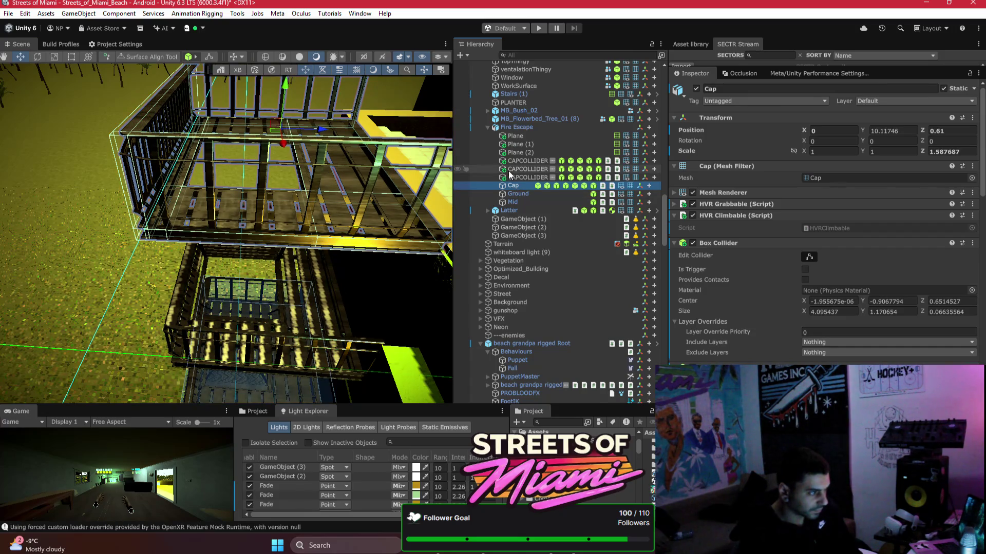
pyautogui.keyDown('ctrl'); pyautogui.click(510, 177); pyautogui.keyUp('ctrl')
pyautogui.keyDown('ctrl'); pyautogui.click(516, 162); pyautogui.keyUp('ctrl')
pyautogui.click(511, 186)
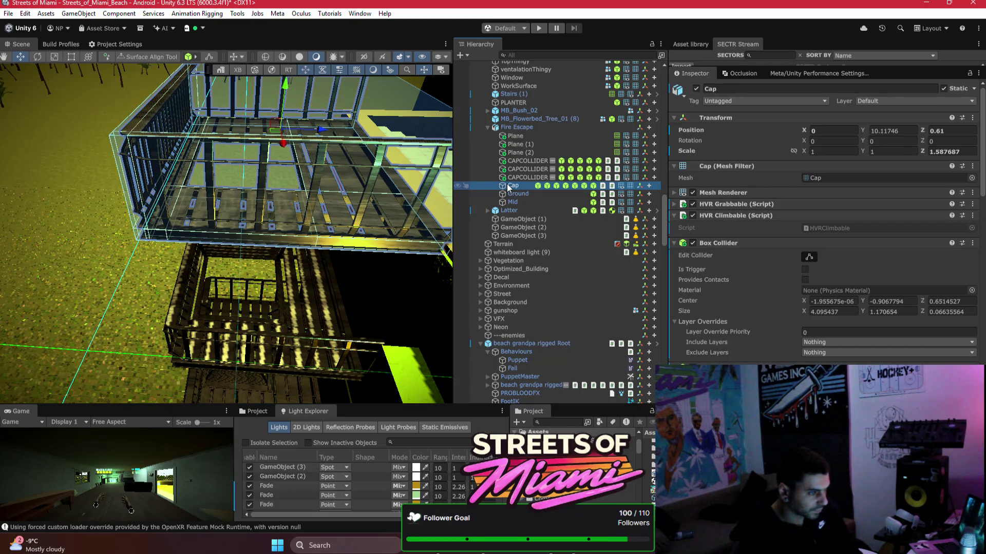
pyautogui.click(765, 243)
pyautogui.hotkey('ctrl', 'v')
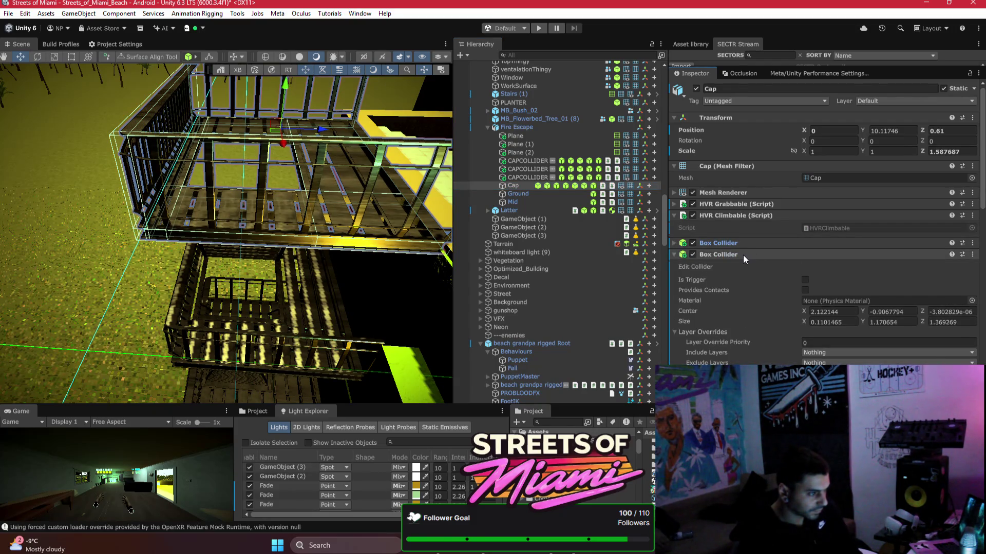
pyautogui.click(743, 254)
pyautogui.hotkey('ctrl', 'v')
pyautogui.click(734, 266)
pyautogui.hotkey('ctrl', 'v')
pyautogui.click(726, 277)
pyautogui.hotkey('ctrl', 'v')
pyautogui.click(719, 287)
pyautogui.hotkey('ctrl', 'v')
pyautogui.click(711, 299)
pyautogui.hotkey('ctrl', 'v')
pyautogui.click(710, 311)
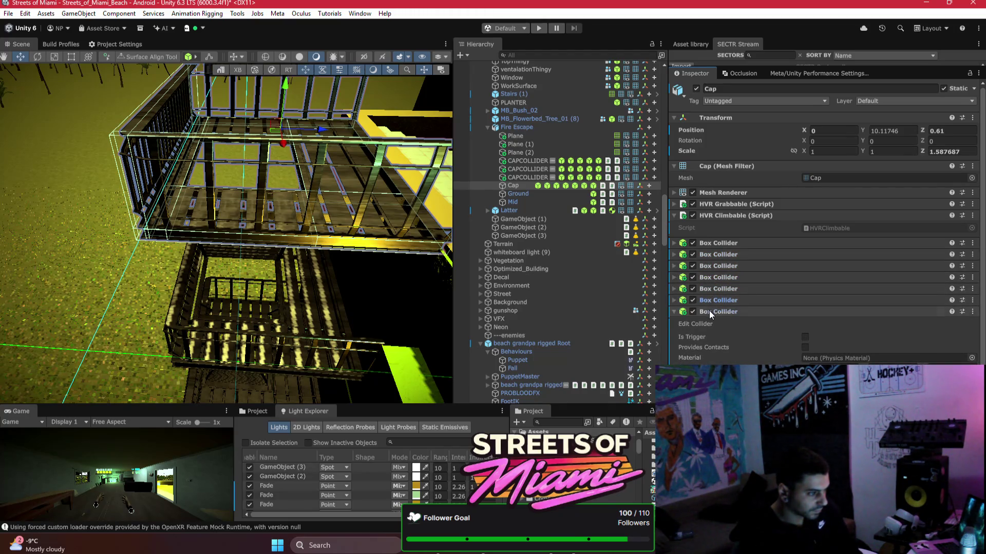
pyautogui.hotkey('ctrl', 'v')
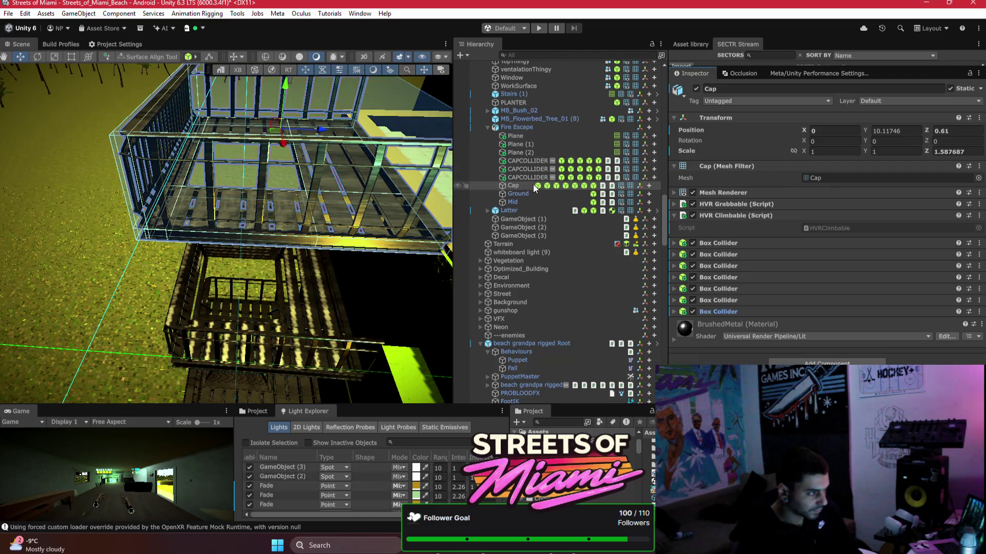
pyautogui.keyDown('shift'); pyautogui.click(525, 202); pyautogui.keyUp('shift')
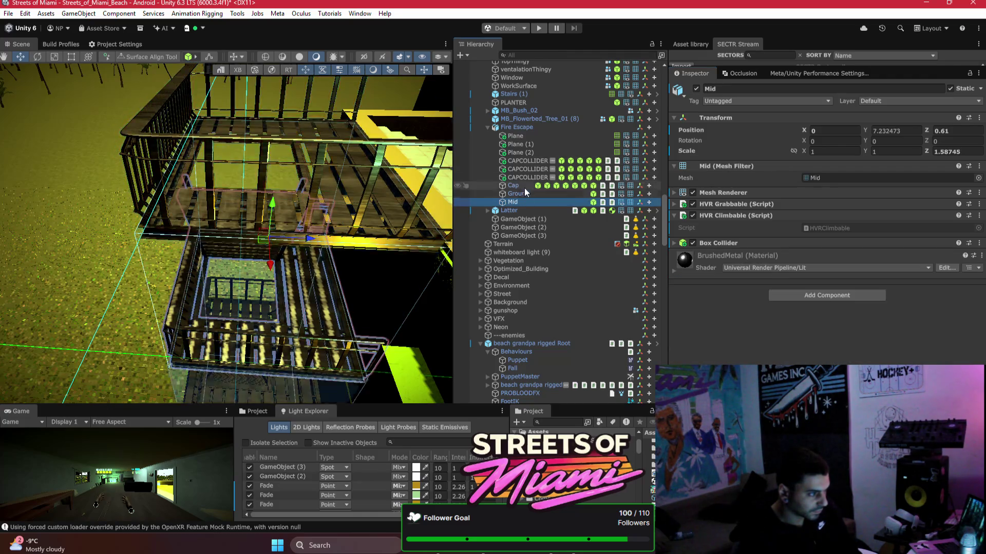
pyautogui.keyDown('shift'); pyautogui.click(525, 161); pyautogui.keyUp('shift')
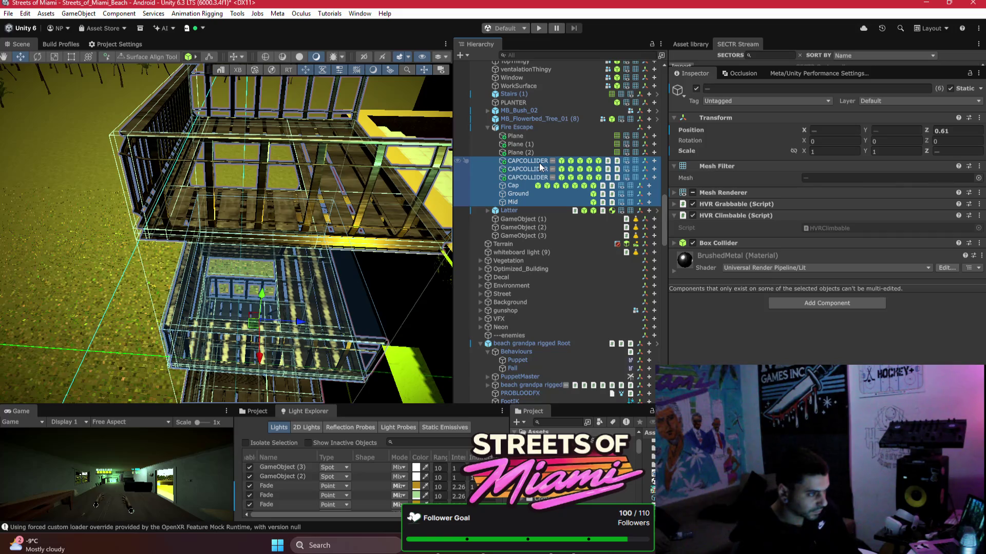
pyautogui.keyDown('shift'); pyautogui.click(529, 175); pyautogui.keyUp('shift')
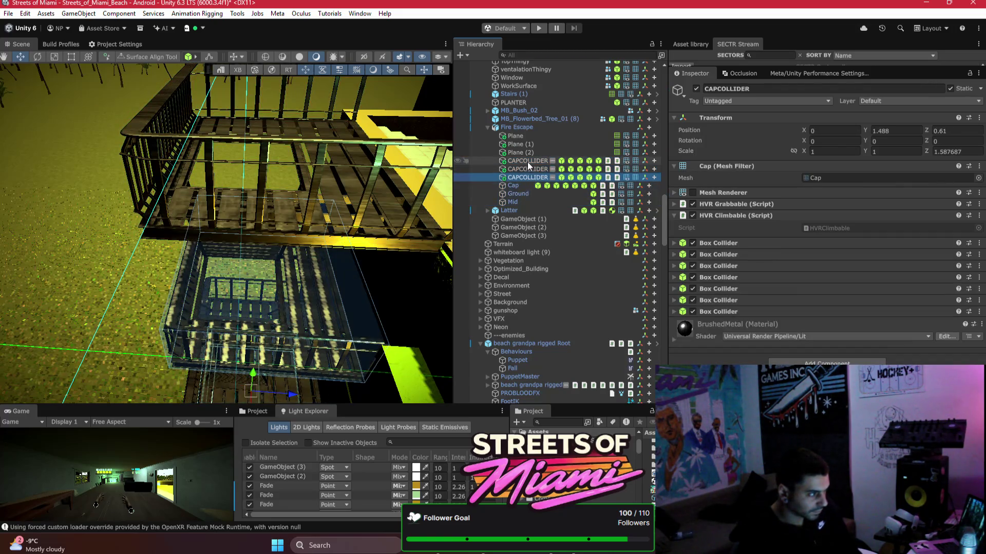
pyautogui.click(693, 192)
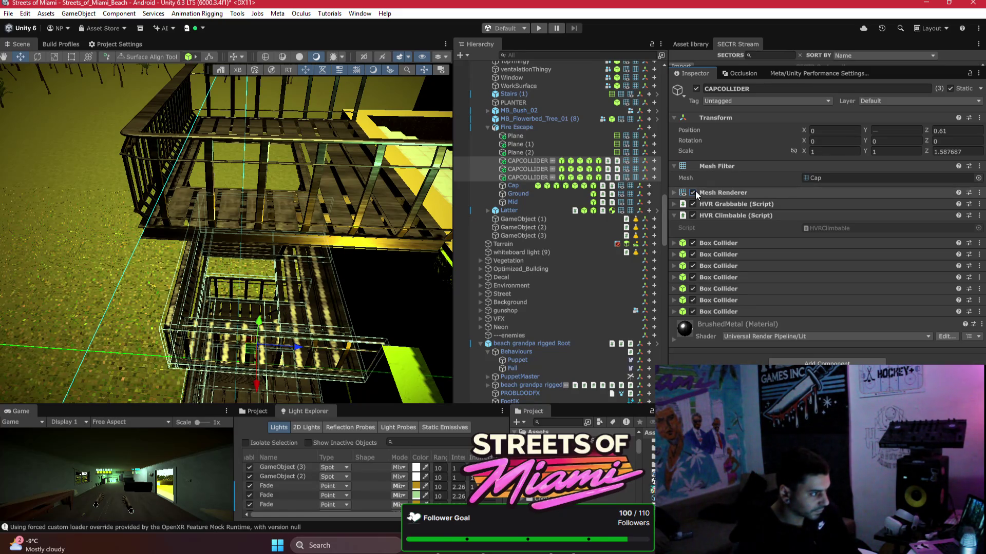
pyautogui.click(548, 162)
pyautogui.click(539, 170)
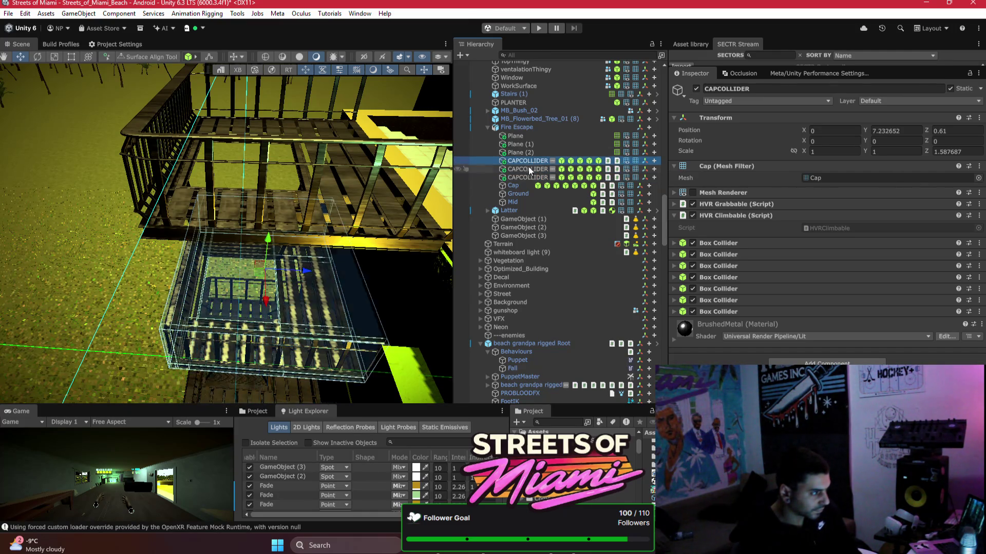
pyautogui.click(514, 185)
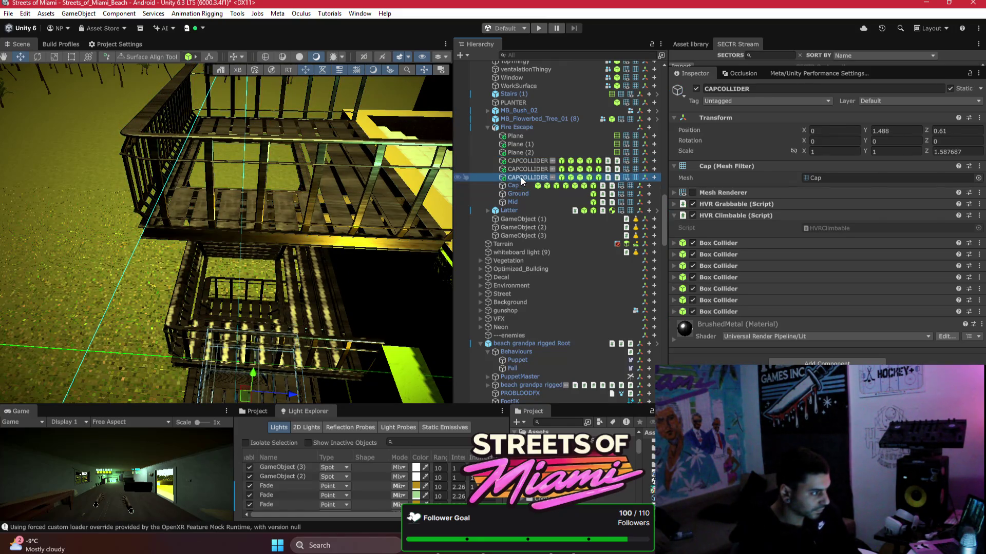
pyautogui.click(525, 170)
pyautogui.click(526, 161)
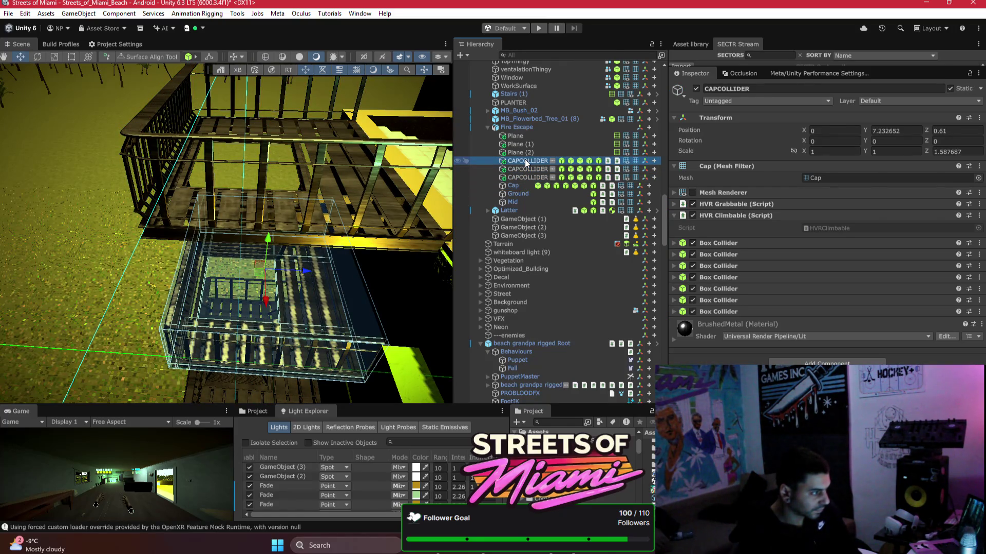
pyautogui.press('f')
pyautogui.moveTo(231, 236); pyautogui.dragTo(264, 230)
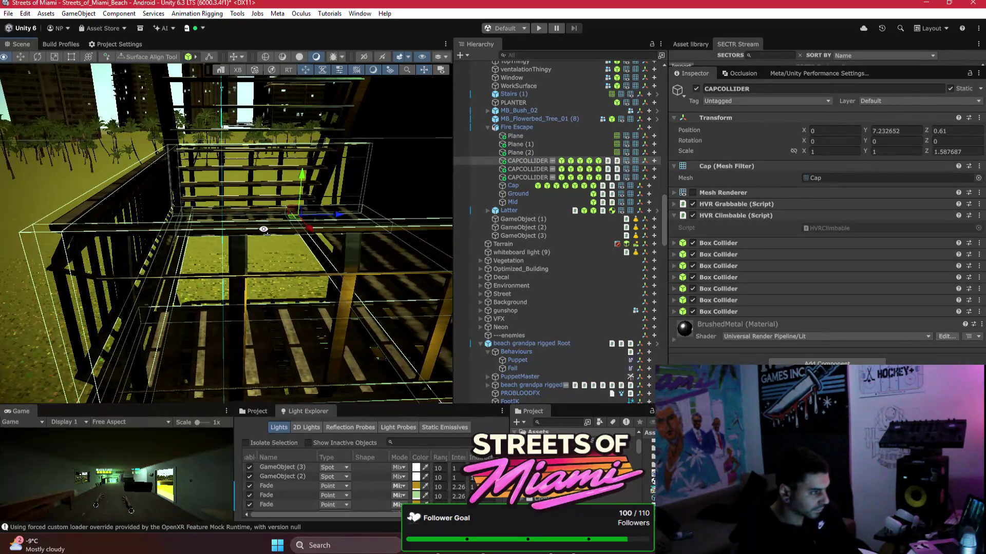
pyautogui.keyDown('shift'); pyautogui.click(509, 178); pyautogui.keyUp('shift')
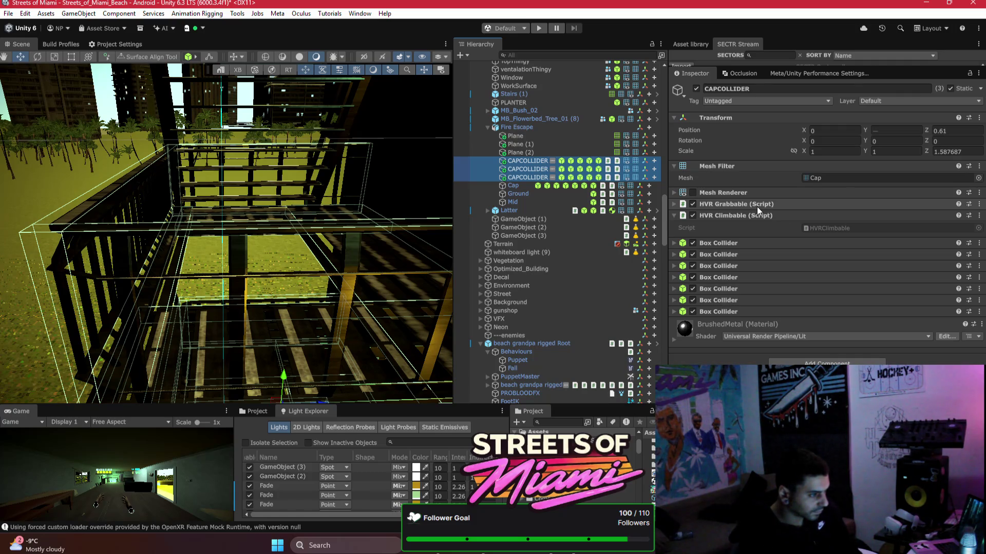
pyautogui.click(718, 312)
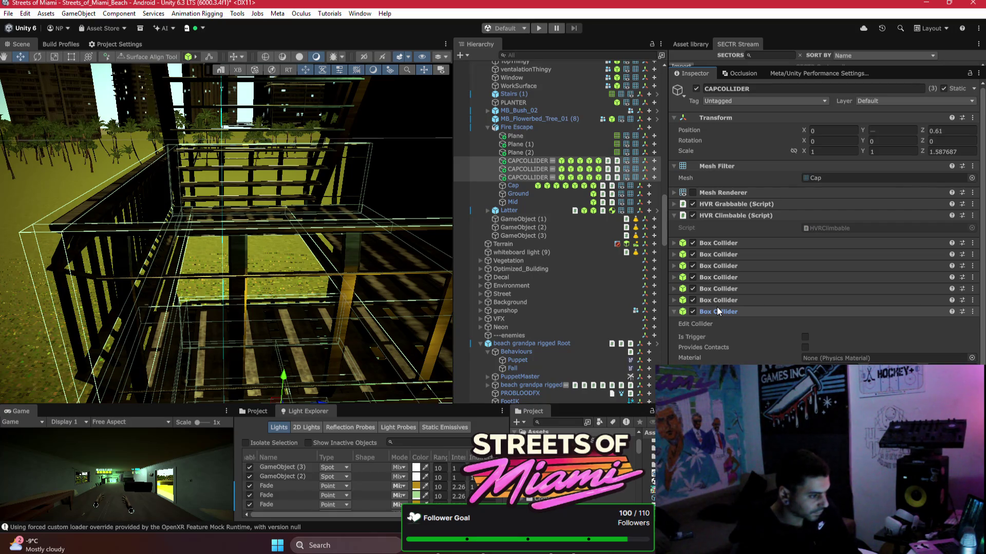
pyautogui.click(717, 311)
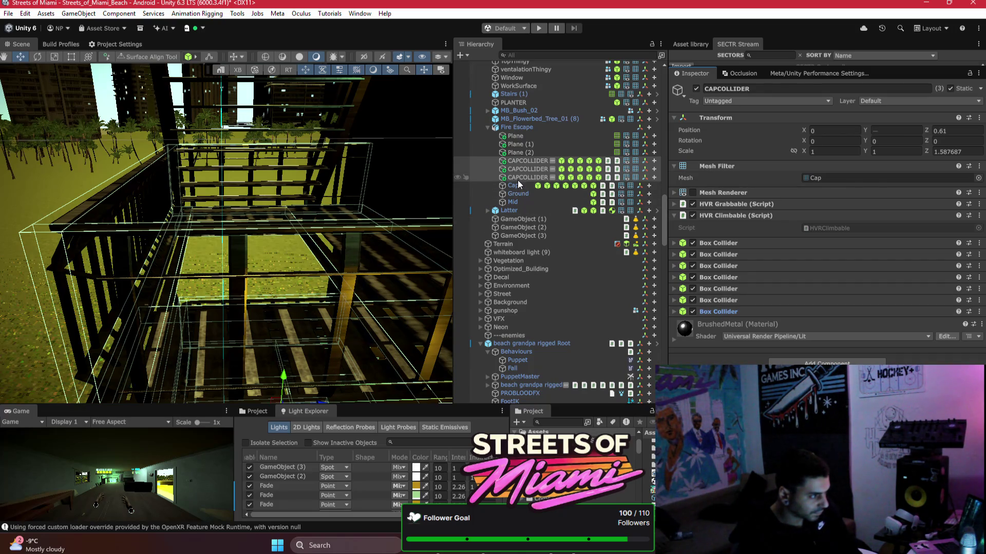
pyautogui.press('f')
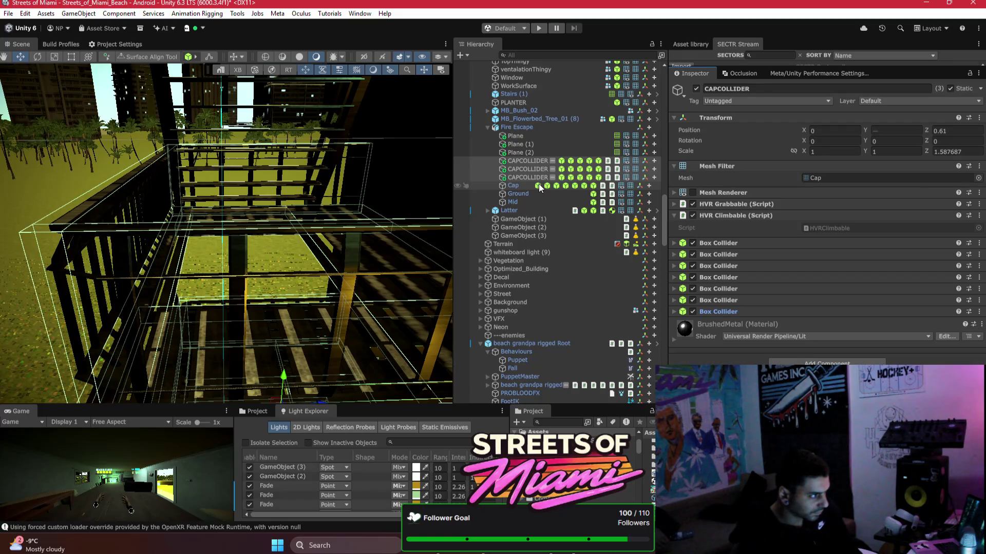
pyautogui.moveTo(309, 195)
pyautogui.mouseDown()
pyautogui.moveTo(266, 184)
pyautogui.moveTo(287, 265)
pyautogui.mouseUp()
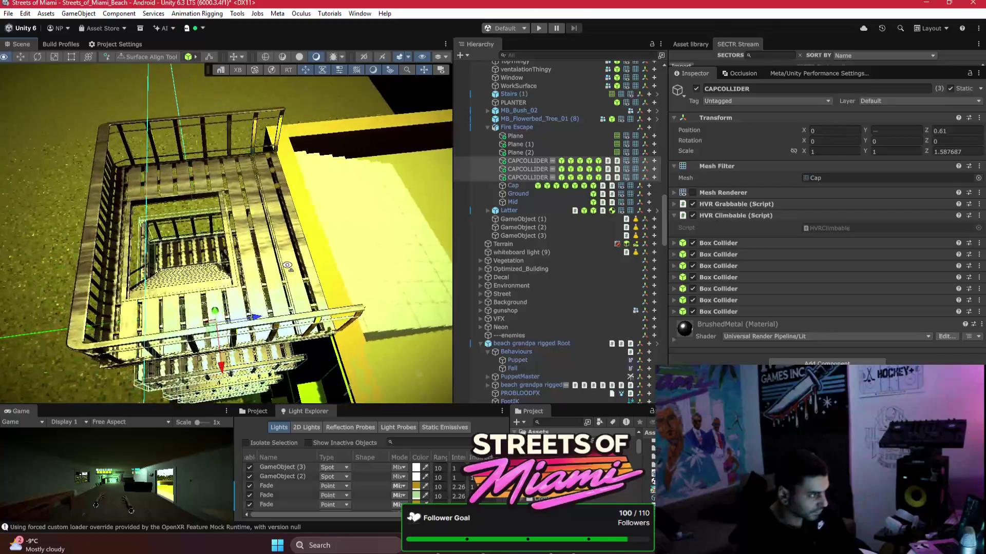
pyautogui.scroll(3, 387, 269)
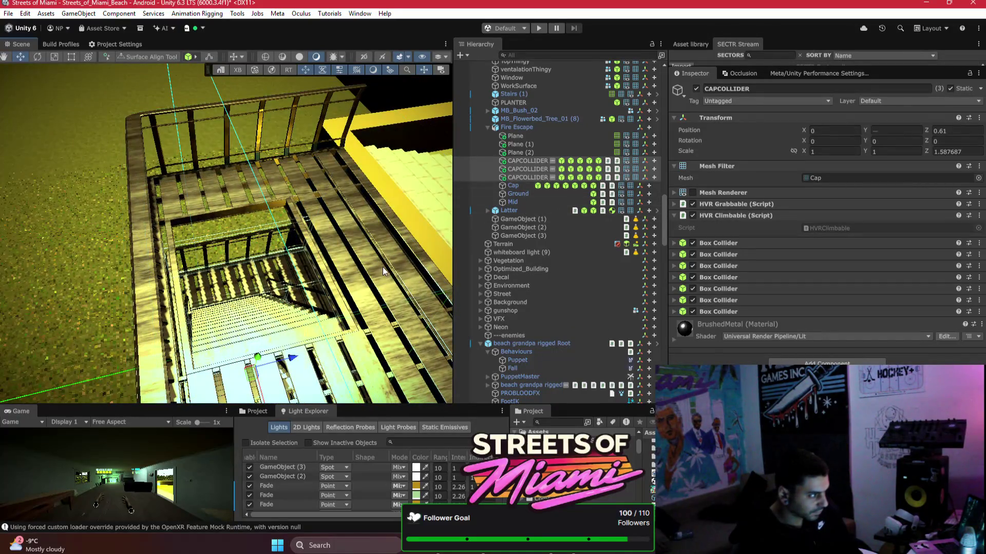
pyautogui.click(509, 186)
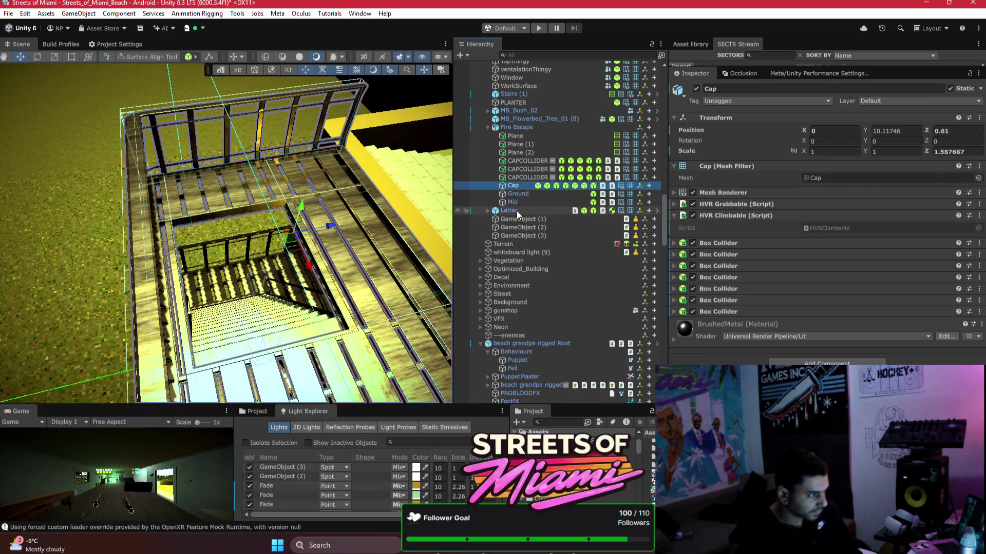
pyautogui.click(517, 209)
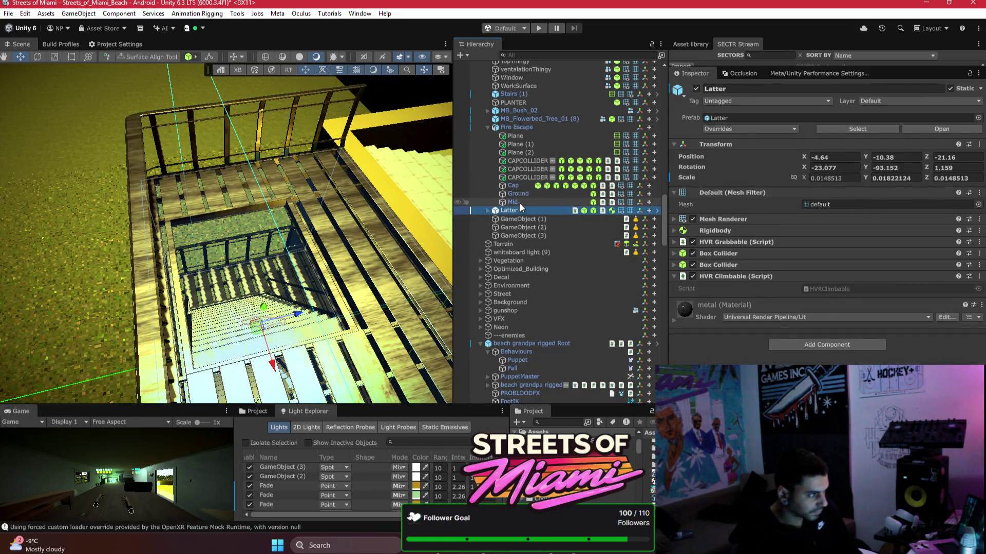
pyautogui.click(520, 202)
pyautogui.keyDown('shift'); pyautogui.click(524, 136); pyautogui.keyUp('shift')
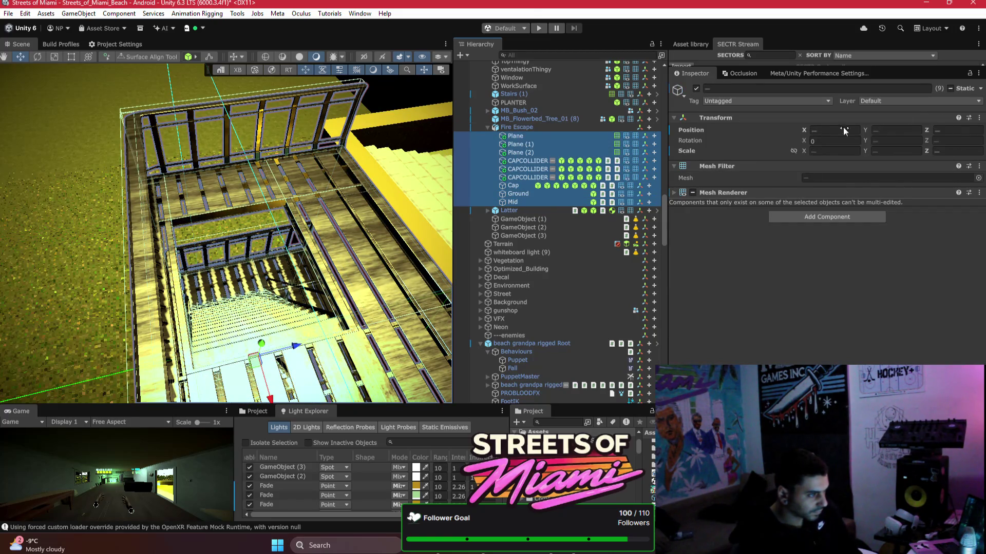
# - Assign the nine selected Fire Escape child objects to layer 31: Ground
pyautogui.click(919, 102)
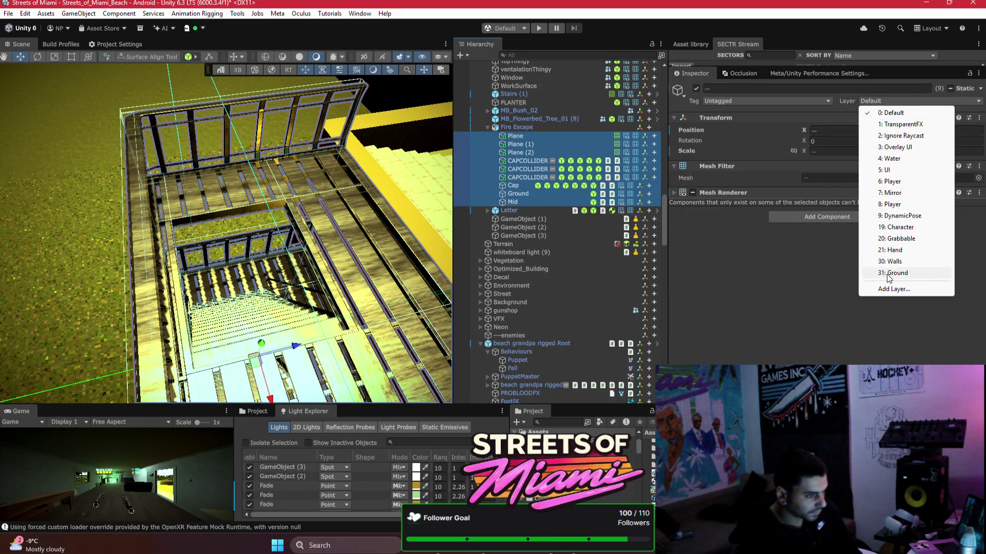
pyautogui.click(879, 272)
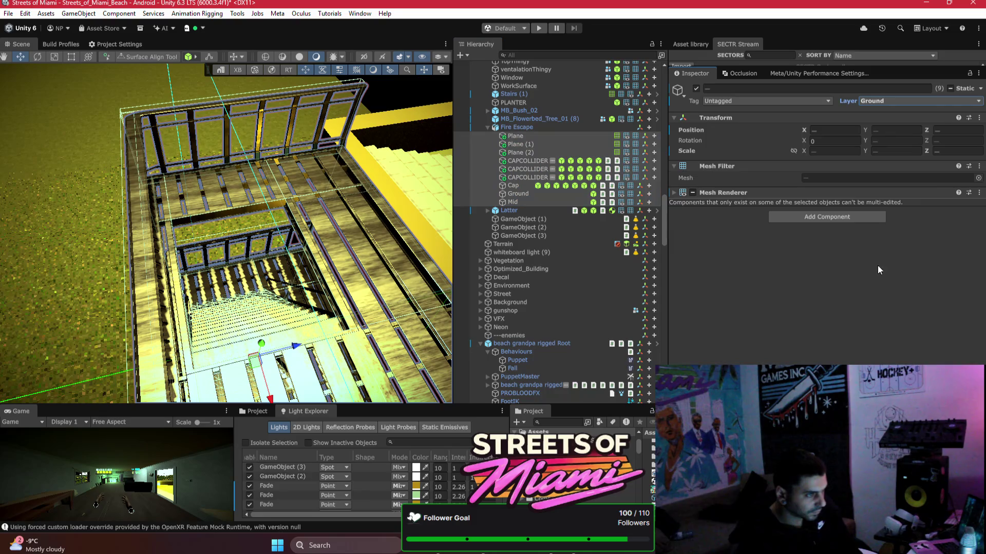
pyautogui.rightClick(691, 103)
# - Unpack the Fire Escape prefab into a plain GameObject
pyautogui.click(522, 128)
pyautogui.rightClick(522, 129)
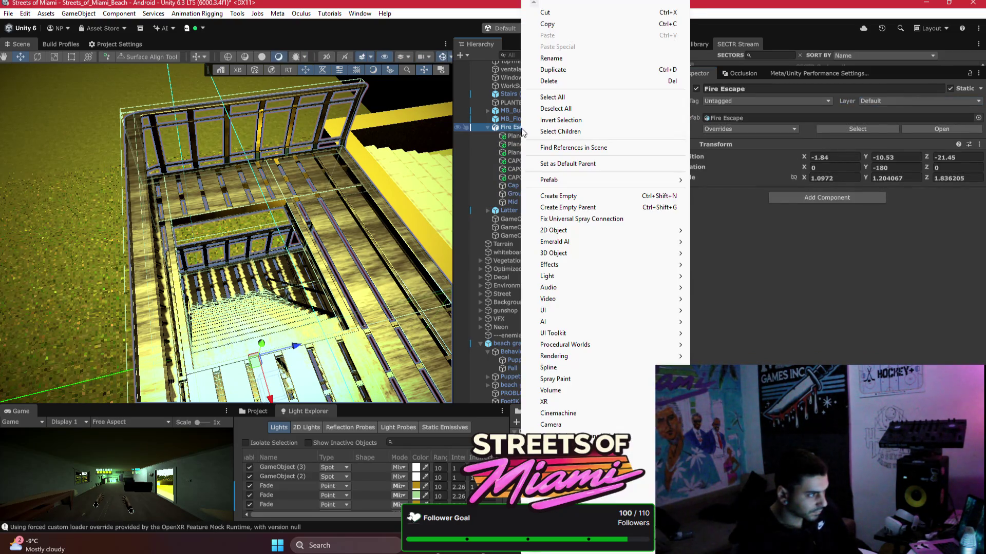
pyautogui.moveTo(583, 180)
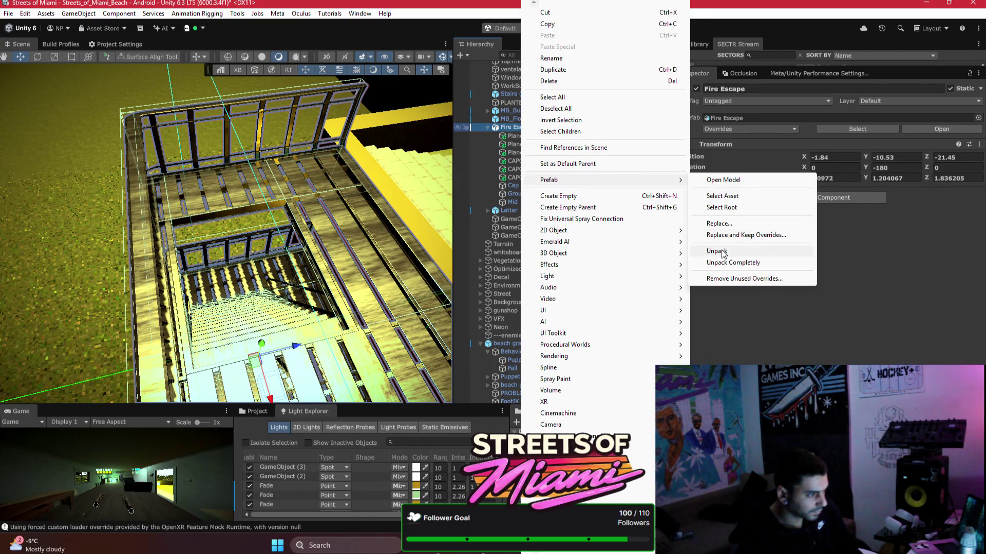
pyautogui.click(717, 251)
# - Collapse and re-expand Fire Escape, then inspect the three CAPCOLLIDERs and the Cap object
pyautogui.click(485, 128)
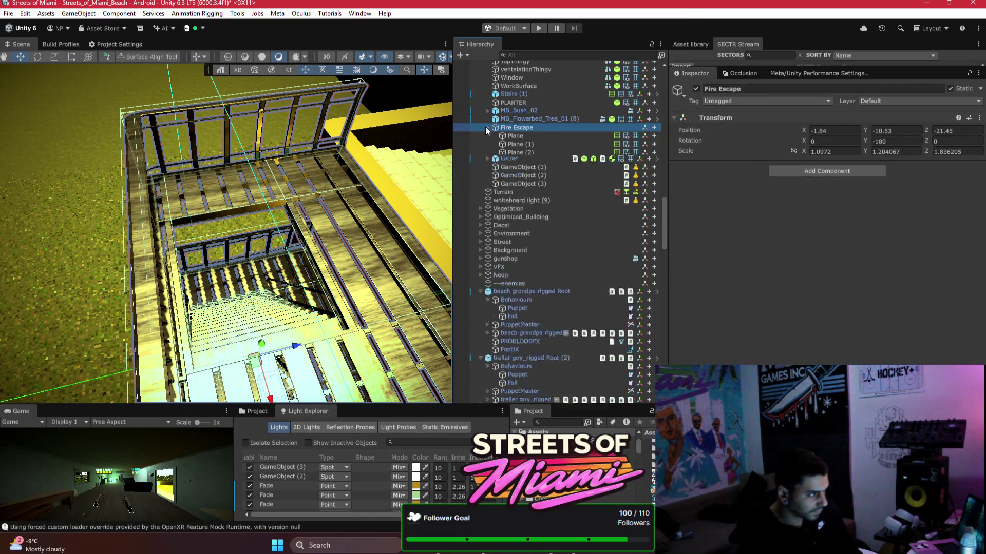
pyautogui.click(487, 128)
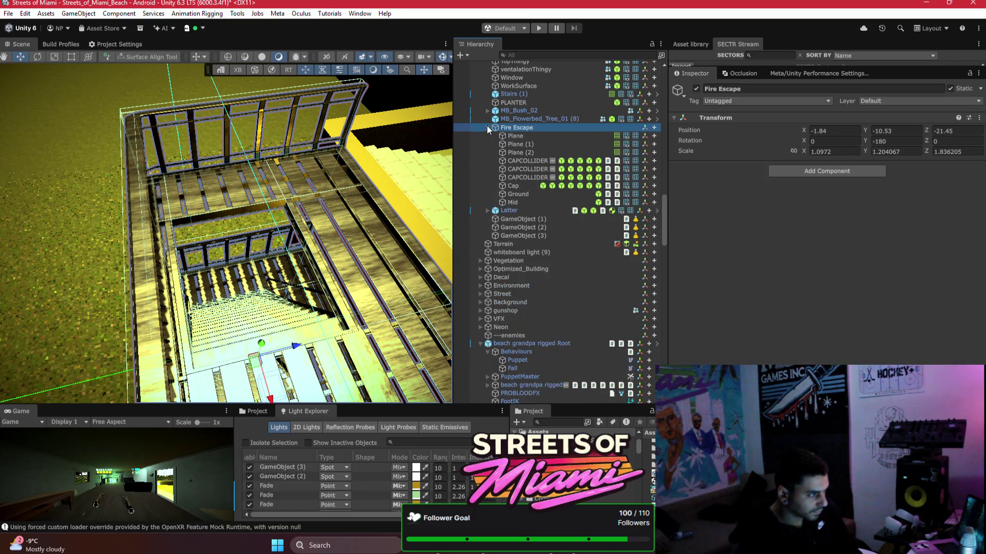
pyautogui.click(523, 160)
pyautogui.click(522, 168)
pyautogui.click(520, 177)
pyautogui.click(519, 184)
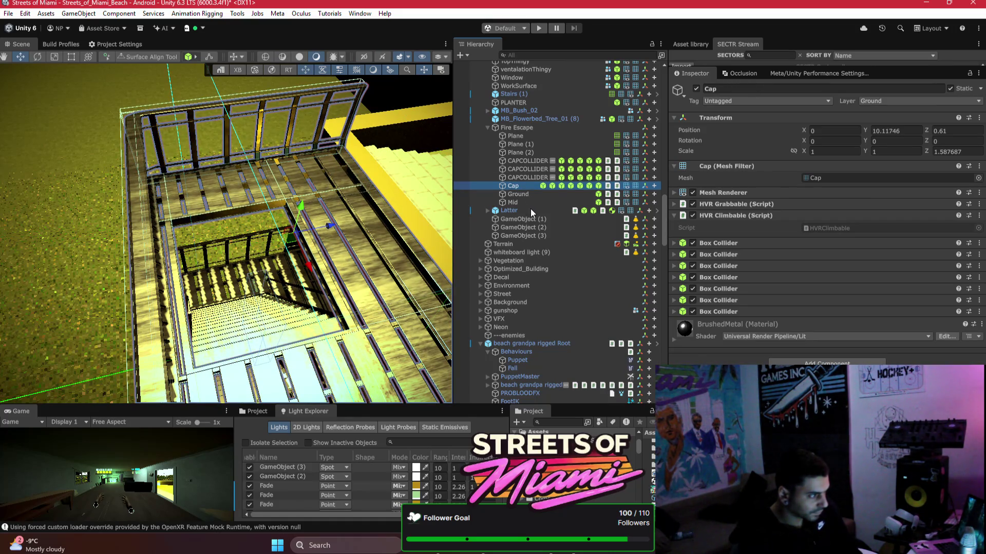
# - Frame the Mid object and examine its Box Collider with editable bounds shown
pyautogui.click(522, 202)
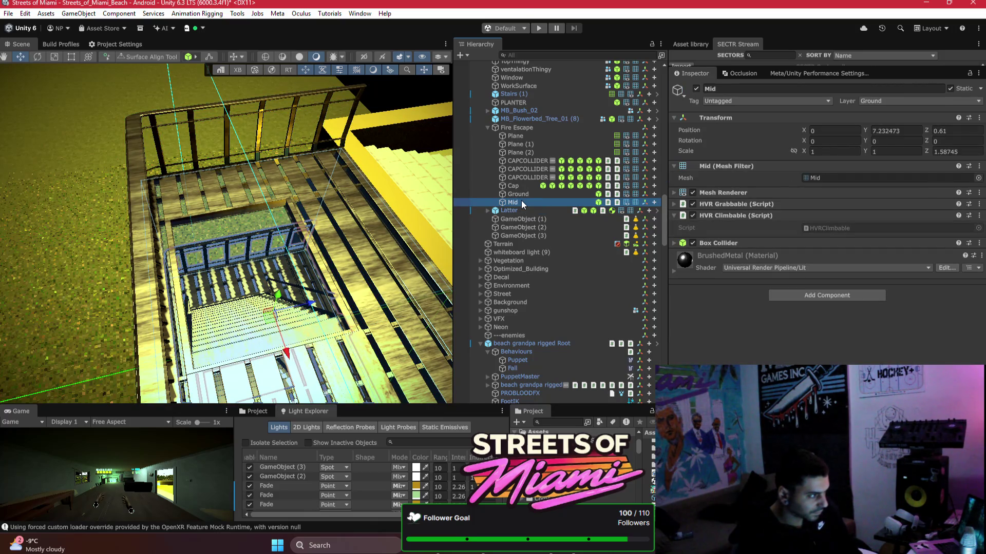
pyautogui.press('f')
pyautogui.moveTo(293, 169); pyautogui.dragTo(334, 169)
pyautogui.click(711, 243)
pyautogui.click(809, 256)
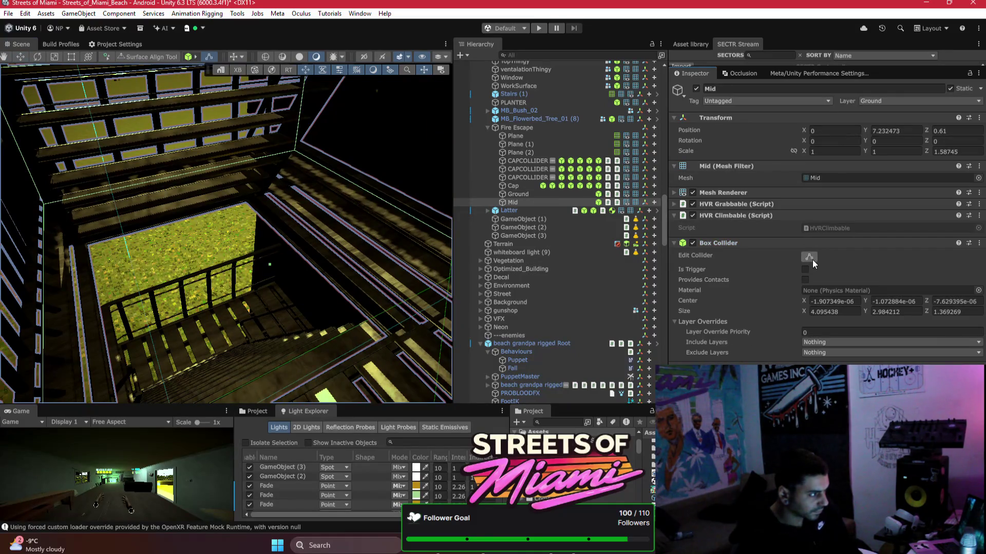
pyautogui.scroll(-5, 226, 231)
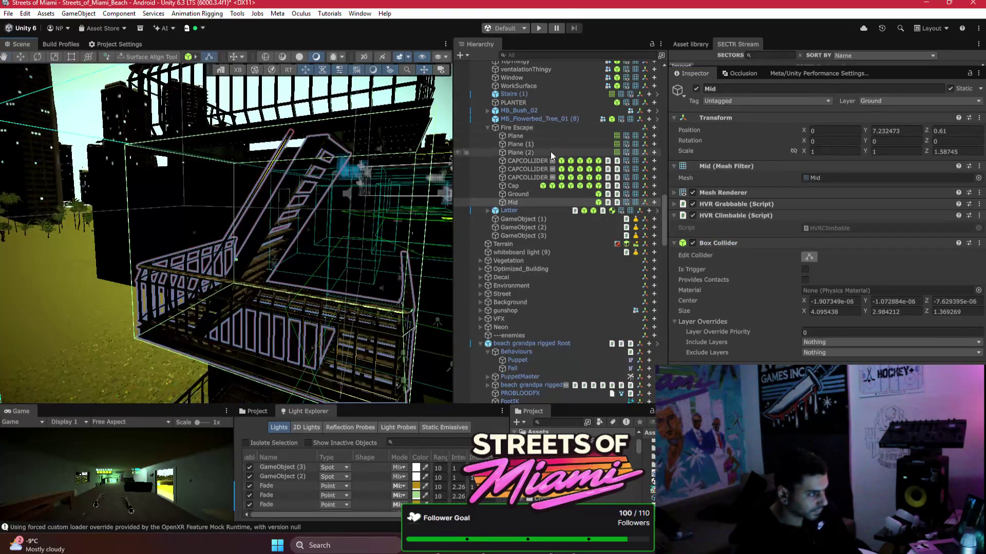
pyautogui.rightClick(729, 242)
pyautogui.click(766, 285)
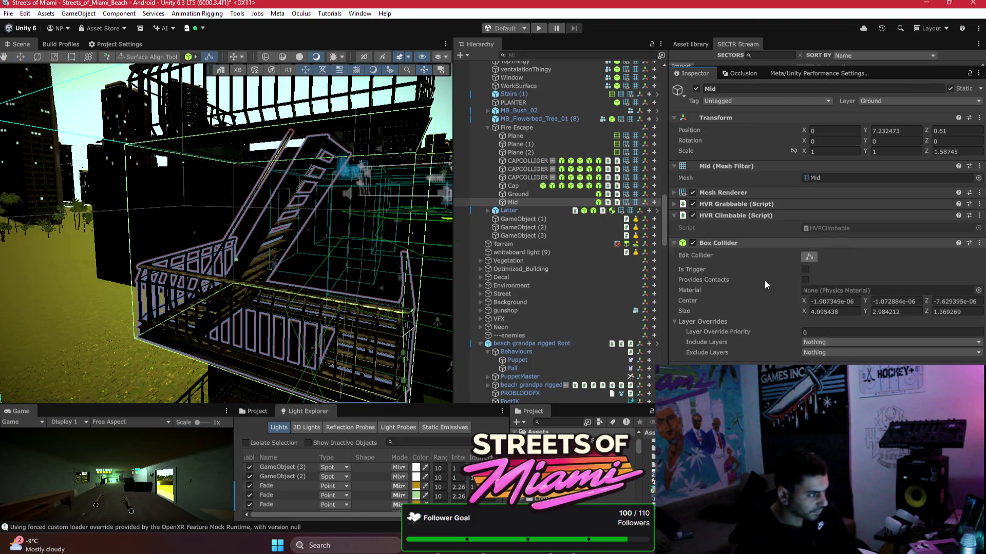
# - Remove the Box Collider from the Ground object
pyautogui.click(518, 194)
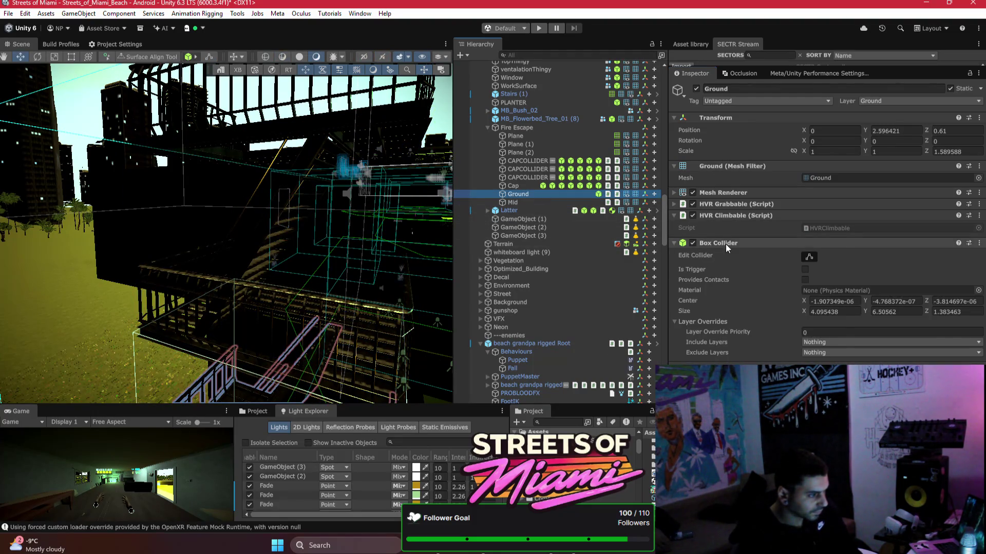
pyautogui.rightClick(727, 248)
pyautogui.click(755, 278)
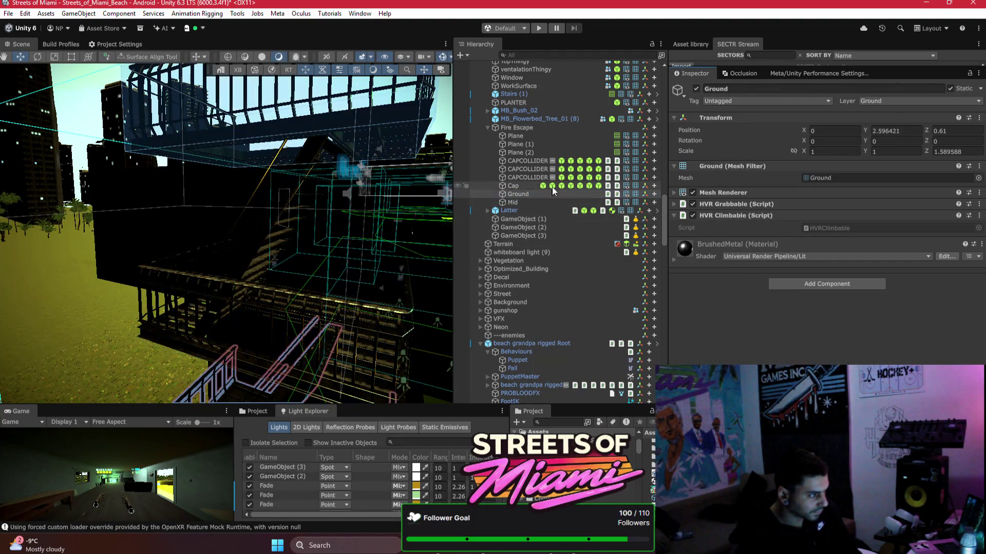
# - Inspect Cap and two CAPCOLLIDERs, then orbit closer and select the Room object
pyautogui.click(518, 187)
pyautogui.click(515, 178)
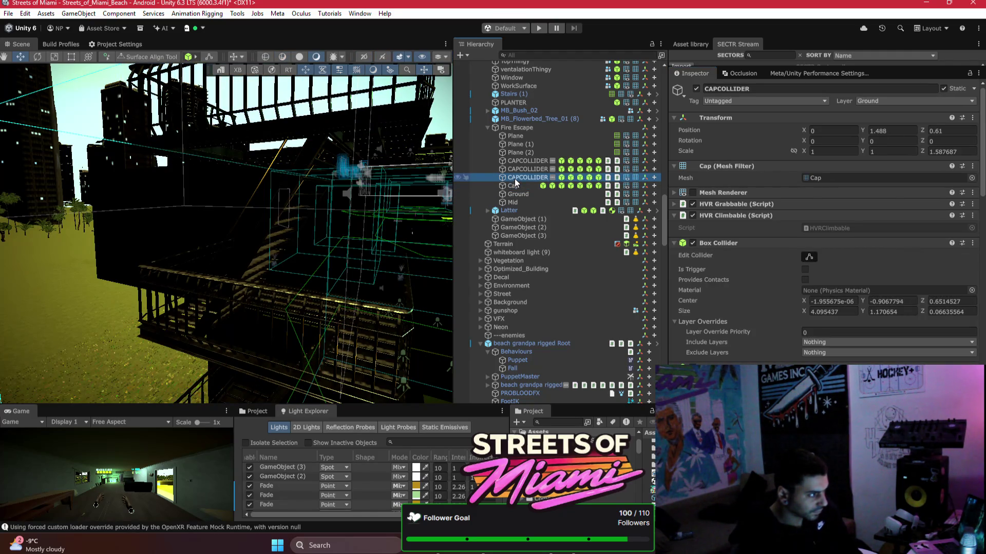
pyautogui.click(520, 170)
pyautogui.moveTo(426, 210)
pyautogui.mouseDown()
pyautogui.moveTo(411, 221)
pyautogui.moveTo(199, 240)
pyautogui.moveTo(478, 242)
pyautogui.moveTo(479, 259)
pyautogui.mouseUp()
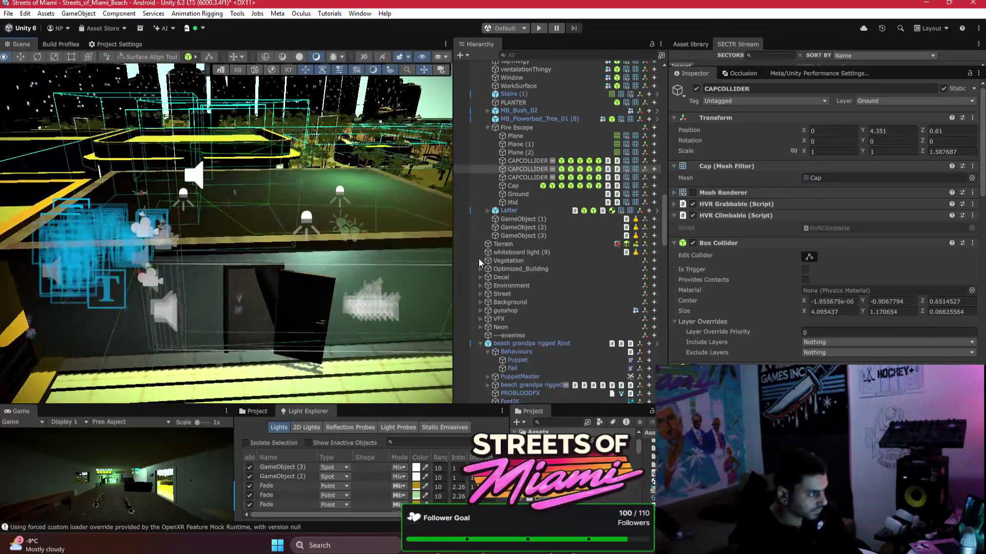
pyautogui.click(378, 270)
# - Pick Door Frame Low Poly in the apartment scene and delete its Box Collider component
pyautogui.moveTo(340, 272)
pyautogui.mouseDown()
pyautogui.moveTo(265, 273)
pyautogui.moveTo(342, 259)
pyautogui.moveTo(183, 254)
pyautogui.moveTo(195, 273)
pyautogui.moveTo(311, 207)
pyautogui.moveTo(221, 241)
pyautogui.moveTo(204, 304)
pyautogui.moveTo(277, 286)
pyautogui.moveTo(244, 204)
pyautogui.moveTo(192, 187)
pyautogui.moveTo(201, 194)
pyautogui.moveTo(180, 210)
pyautogui.mouseUp()
pyautogui.click(337, 263)
pyautogui.rightClick(725, 204)
pyautogui.click(760, 236)
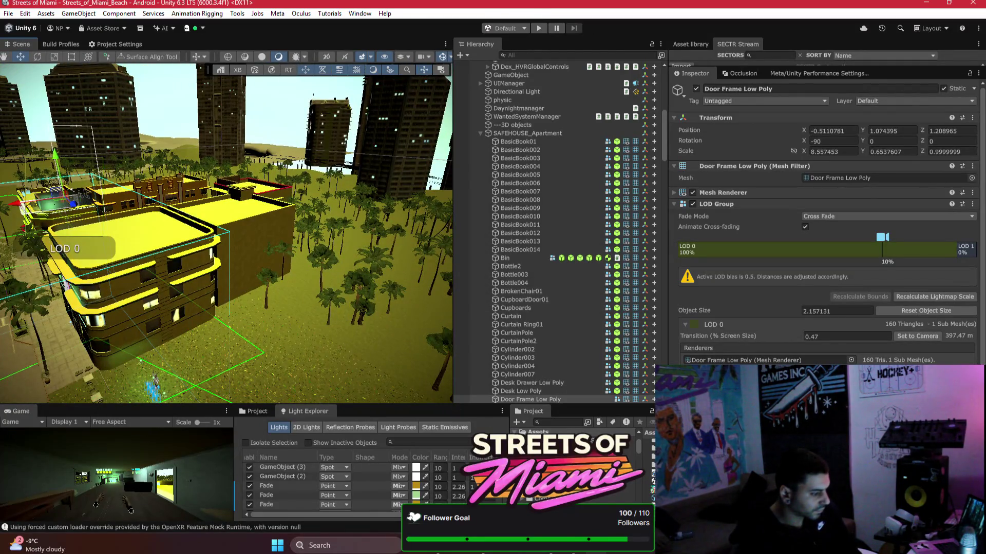
# - Open a New Thread in Bezi, start the dust-particle message, and move the window aside
pyautogui.hotkey('alt', 'Tab')
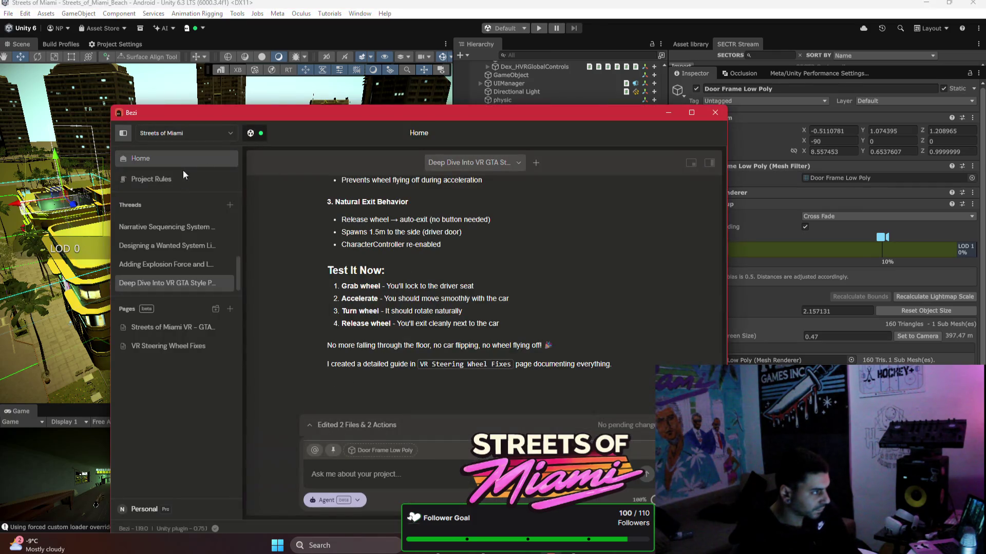
pyautogui.click(229, 205)
pyautogui.click(408, 466)
pyautogui.write('heres a dust partic')
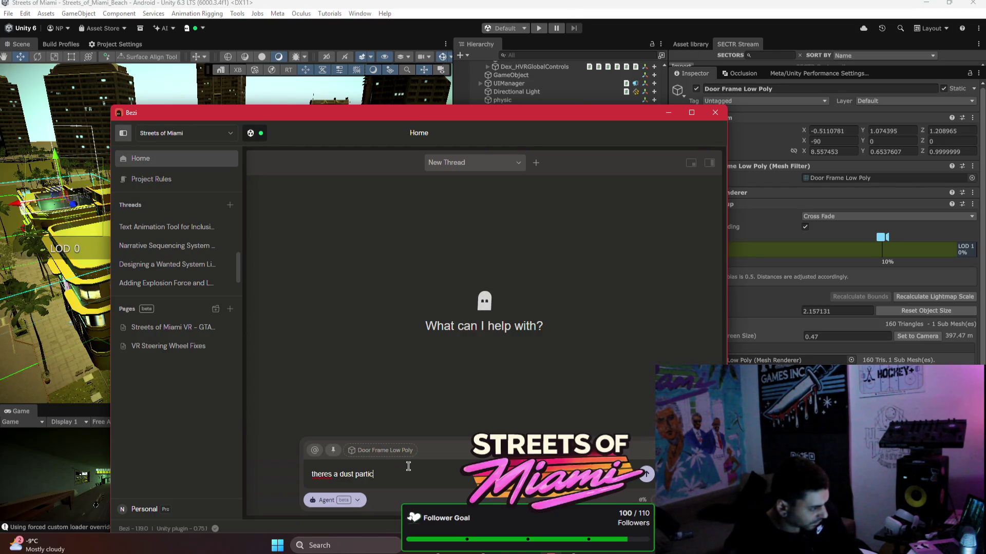
pyautogui.write('le system thats using a stan')
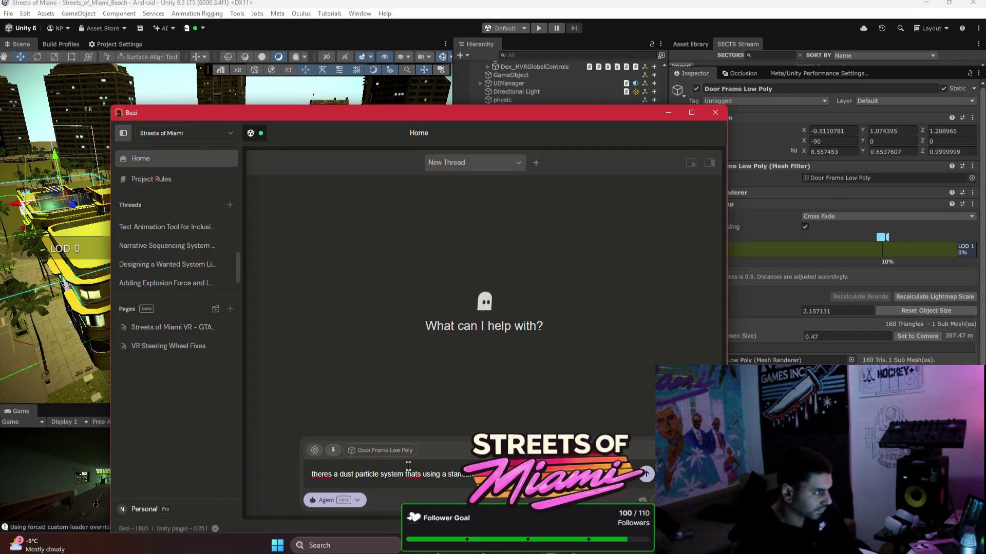
pyautogui.moveTo(516, 110); pyautogui.dragTo(272, 197)
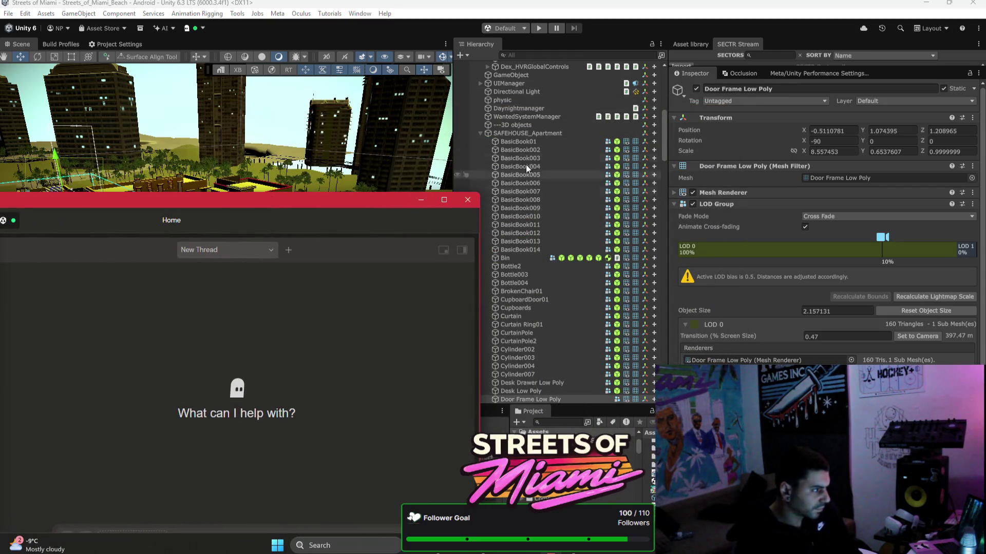
# - Select HVR_AK47 (1) and collapse its gun, sounds, ammo release, socketable, haptics and floating components
pyautogui.click(481, 134)
pyautogui.scroll(-10, 482, 135)
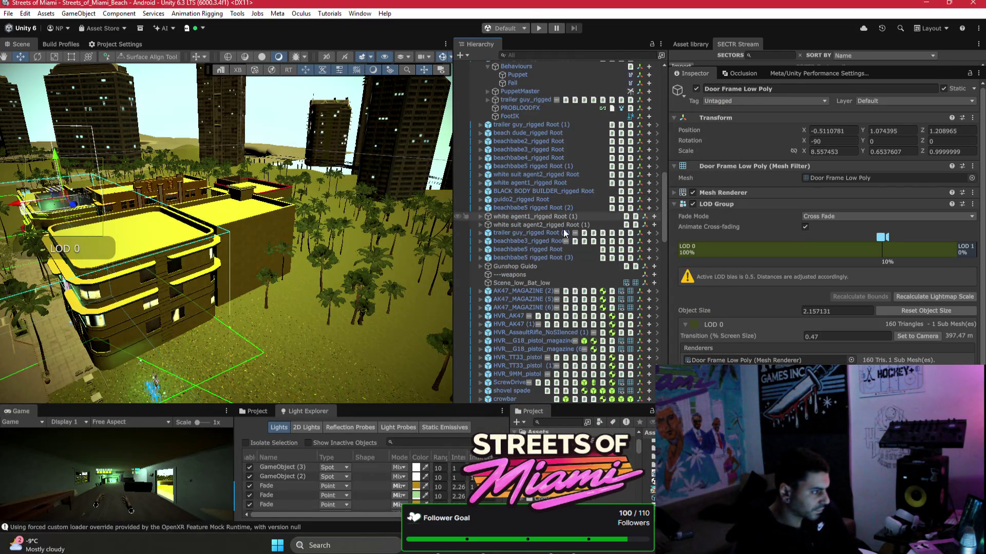
pyautogui.click(514, 324)
pyautogui.click(755, 203)
pyautogui.click(738, 238)
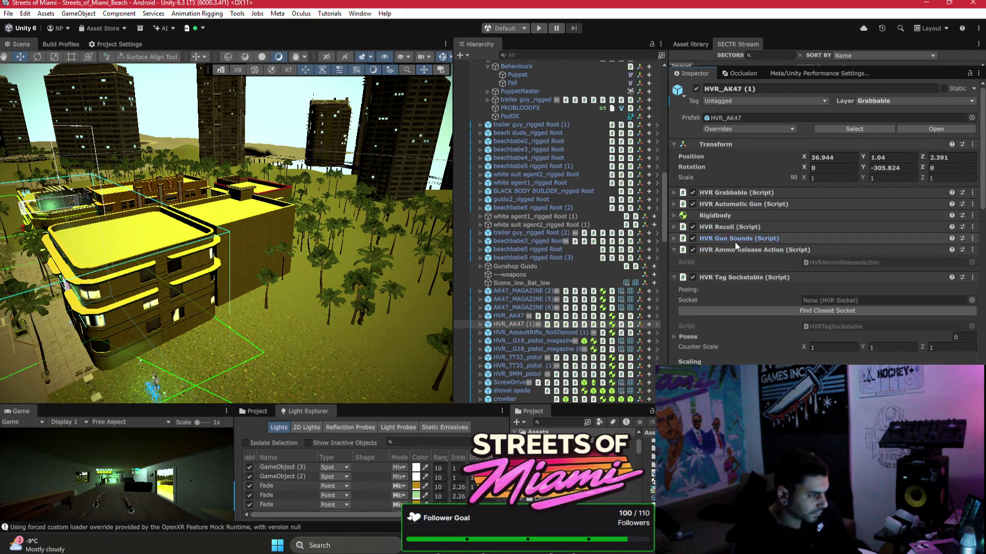
pyautogui.click(735, 249)
pyautogui.click(733, 261)
pyautogui.click(733, 272)
pyautogui.click(731, 285)
# - Collapse the tracer and blood spawner components and open the GunImpactEffectSpawner script asset
pyautogui.scroll(-3, 745, 278)
pyautogui.click(726, 211)
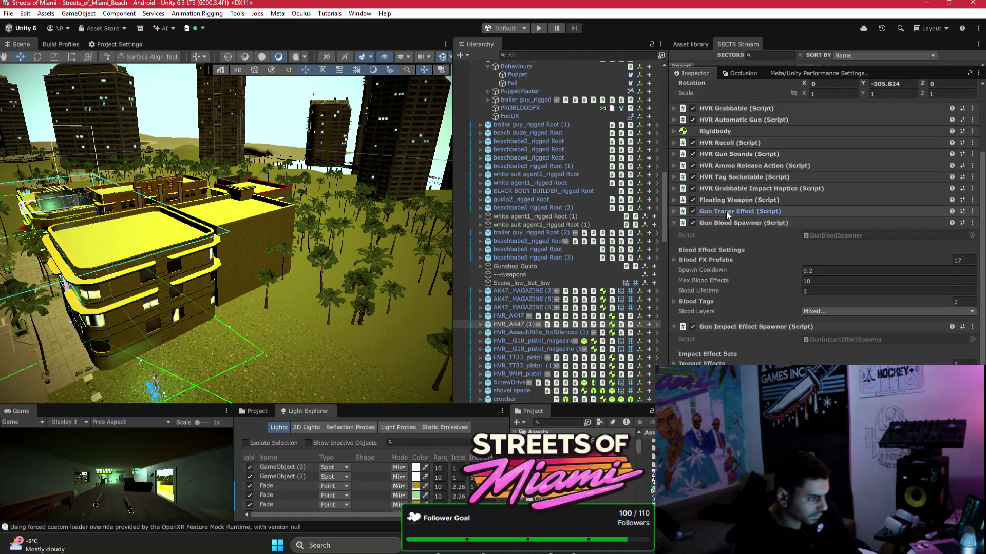
pyautogui.click(730, 221)
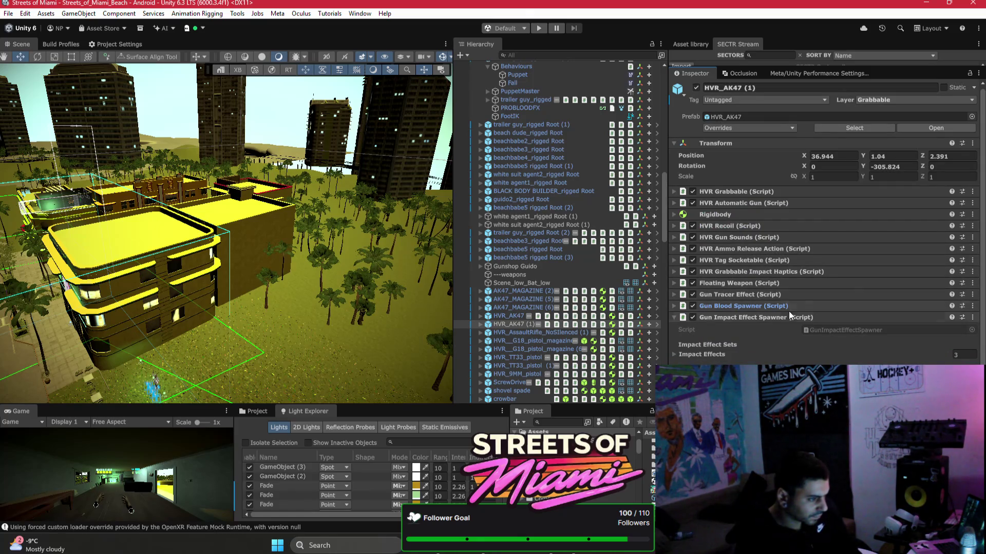
pyautogui.scroll(-5, 580, 472)
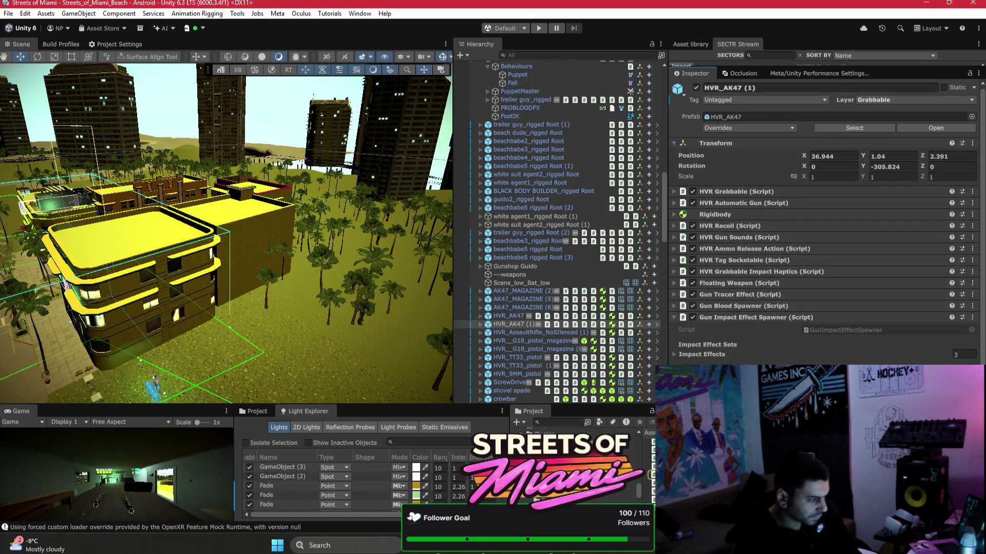
pyautogui.click(580, 472)
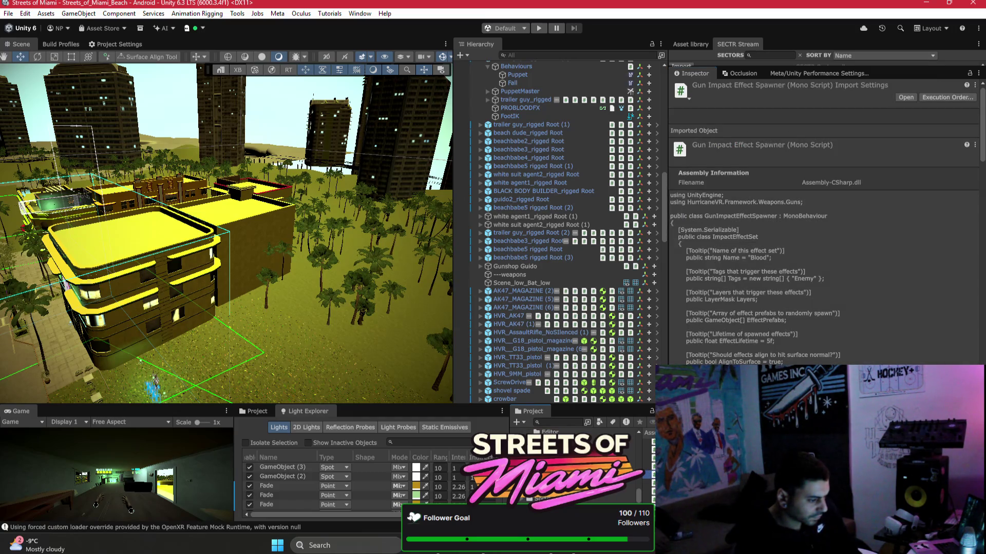
pyautogui.press('super+Down')
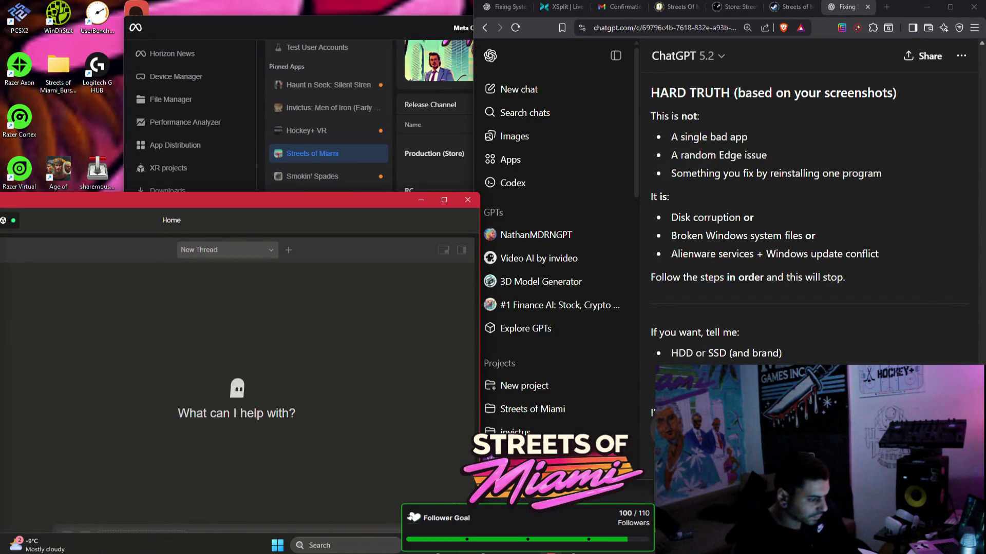
pyautogui.hotkey('alt', 'Tab')
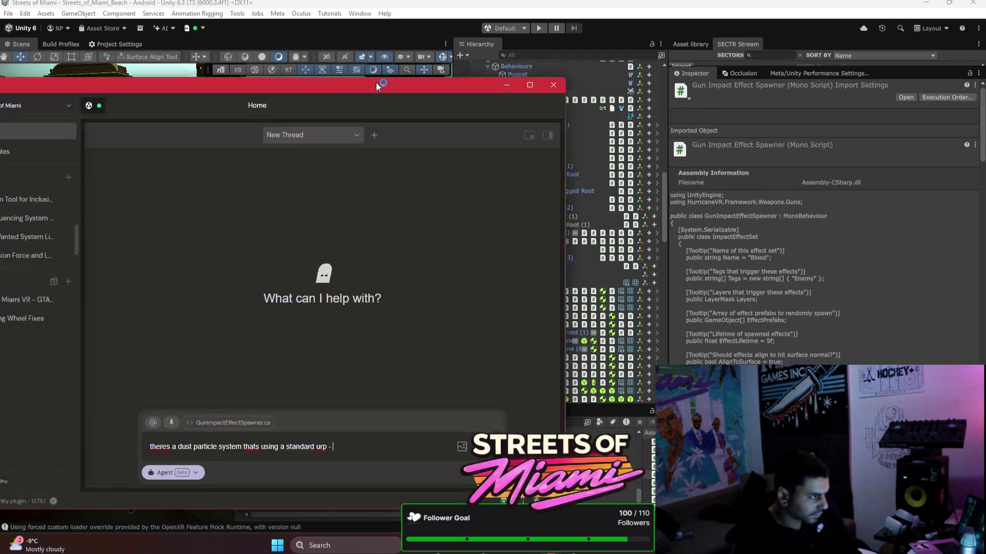
# - Attach HVR_AK47 as context and send Bezi the question about pink uninitialized dust material
pyautogui.click(666, 193)
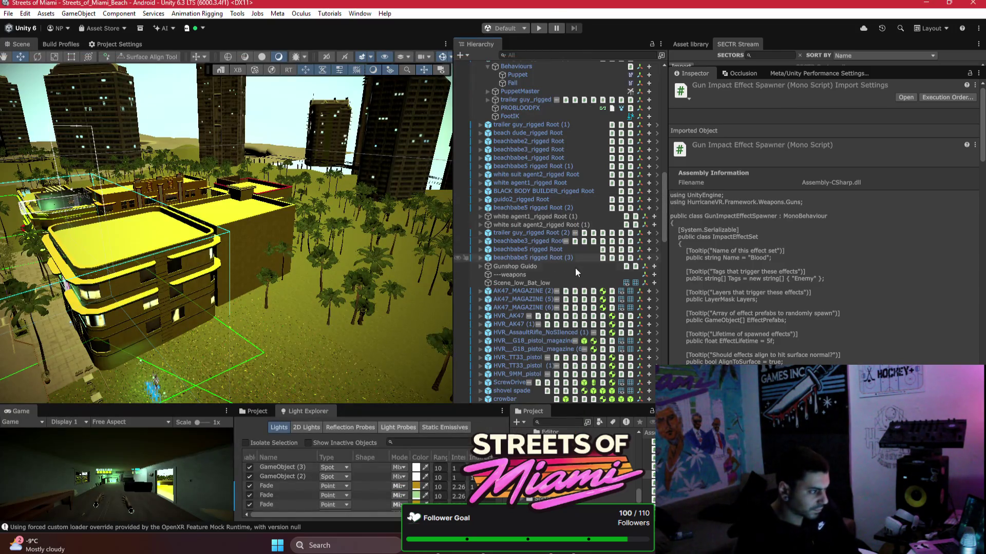
pyautogui.click(512, 316)
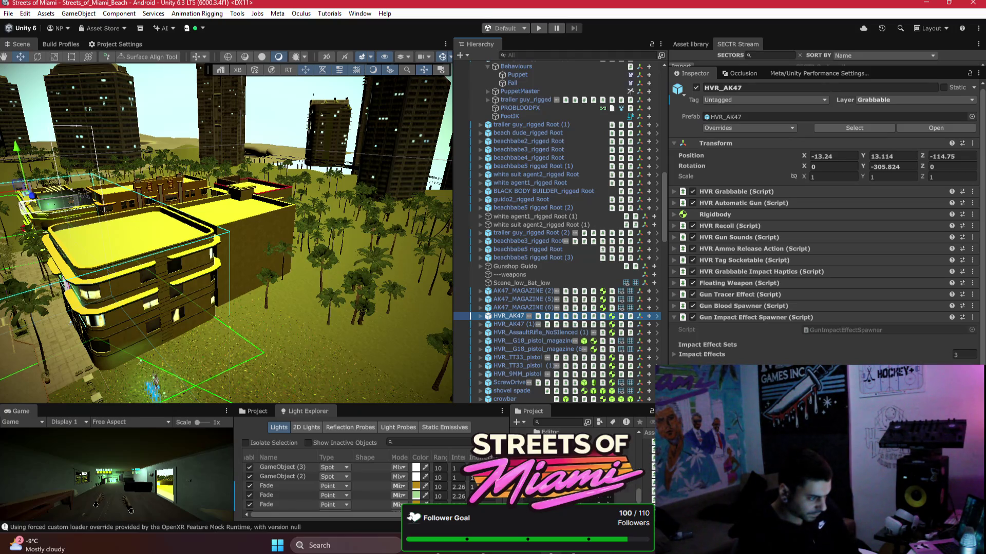
pyautogui.hotkey('alt', 'Tab')
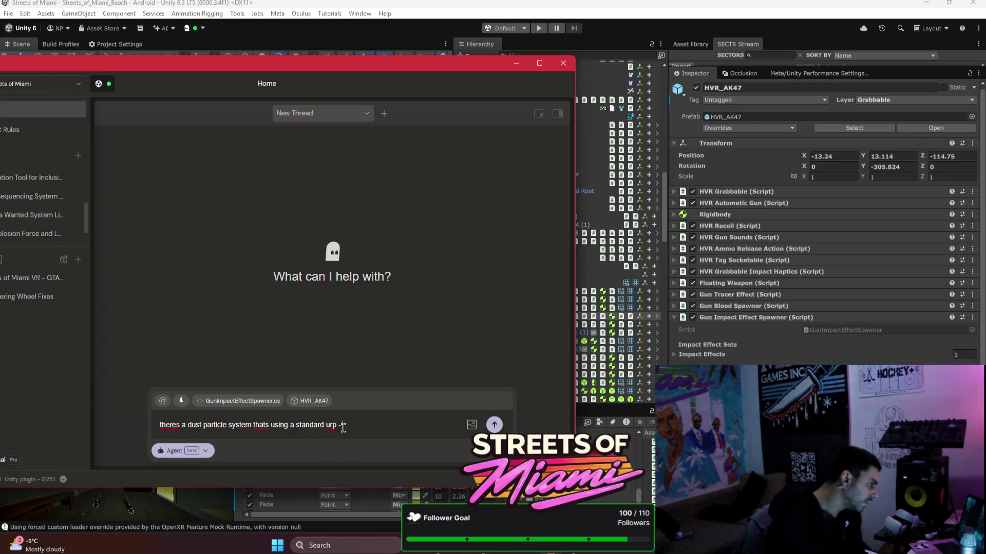
pyautogui.press('BackSpace')
pyautogui.press('BackSpace')
pyautogui.press('BackSpace')
pyautogui.write('m')
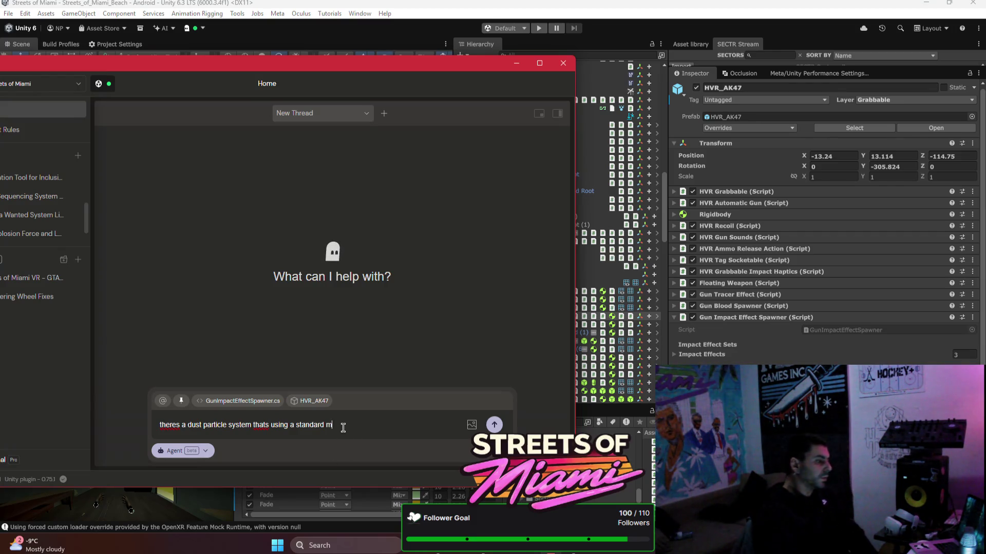
pyautogui.write('aterial ')
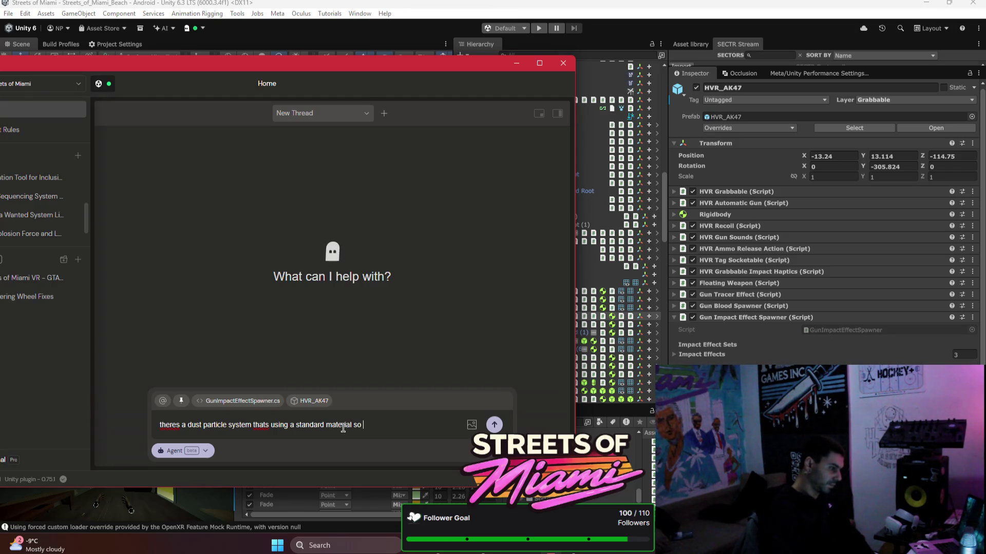
pyautogui.write('so')
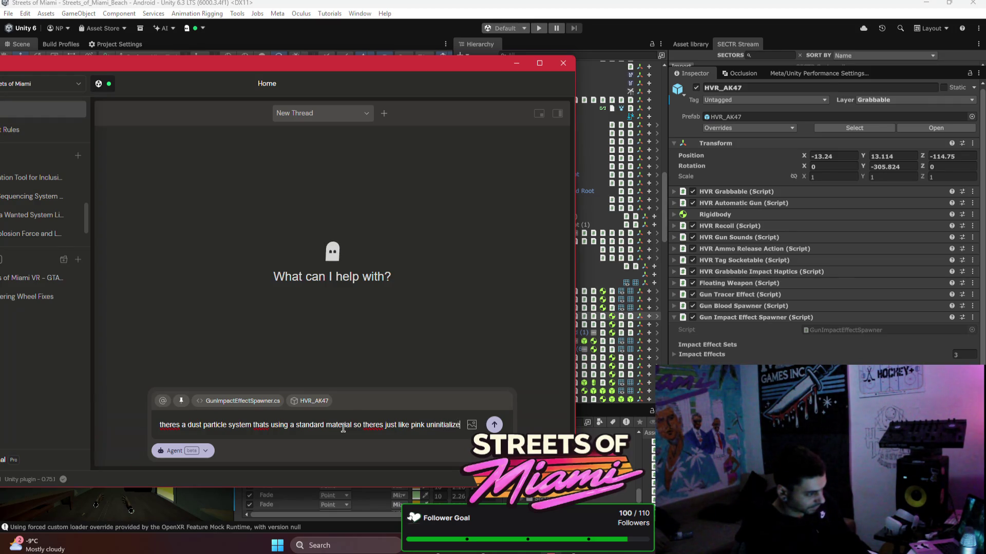
pyautogui.write('ed')
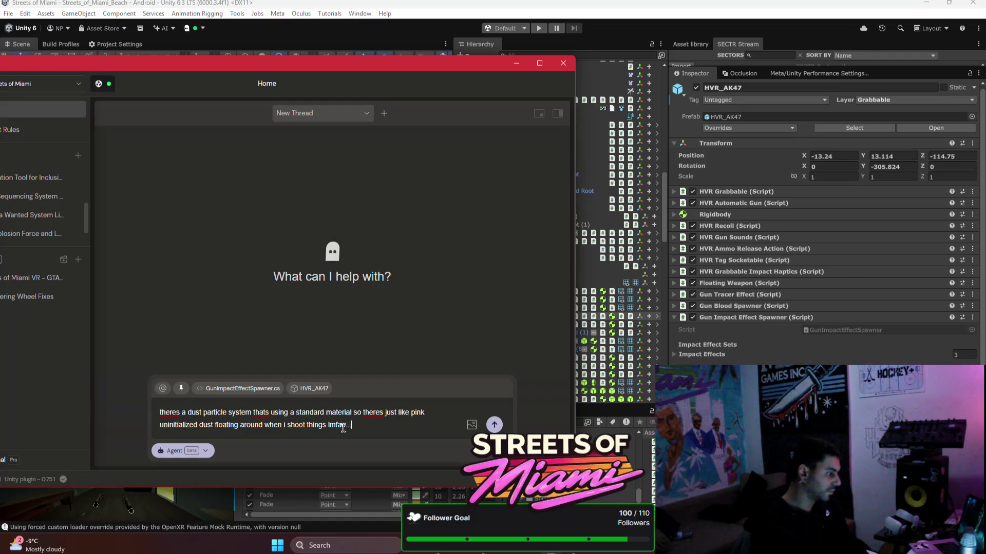
pyautogui.write('can you search where this')
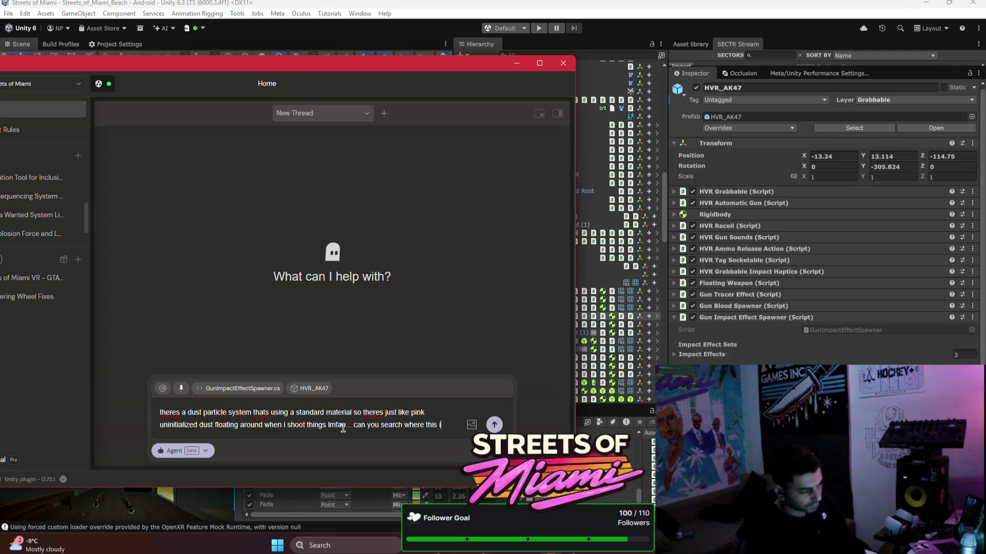
pyautogui.write('ing from?')
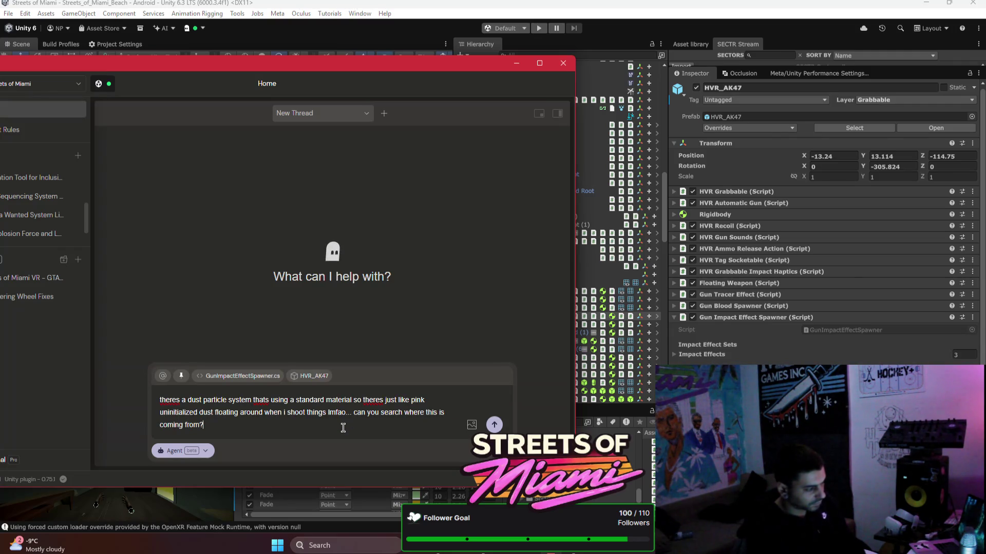
pyautogui.press('Return')
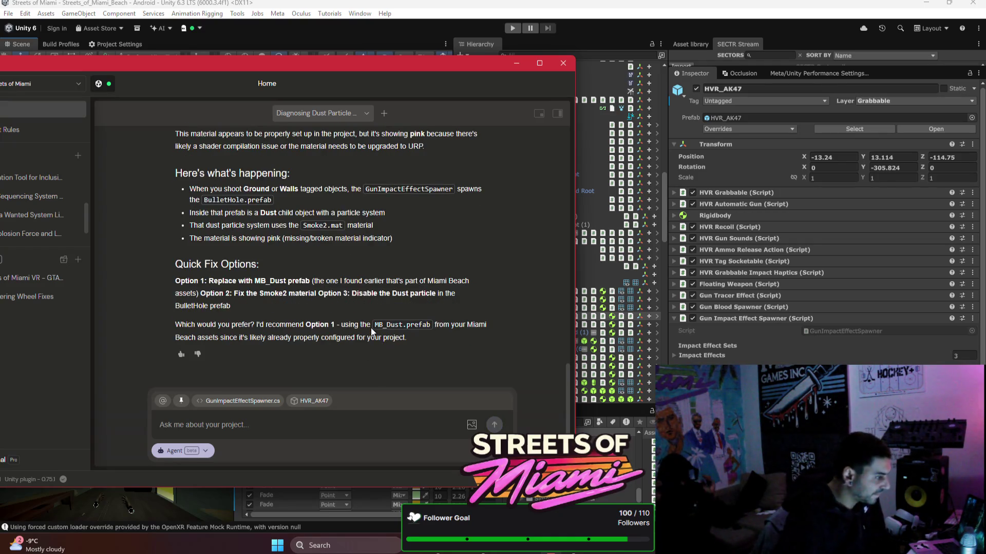
pyautogui.scroll(1, 370, 329)
pyautogui.scroll(1, 368, 333)
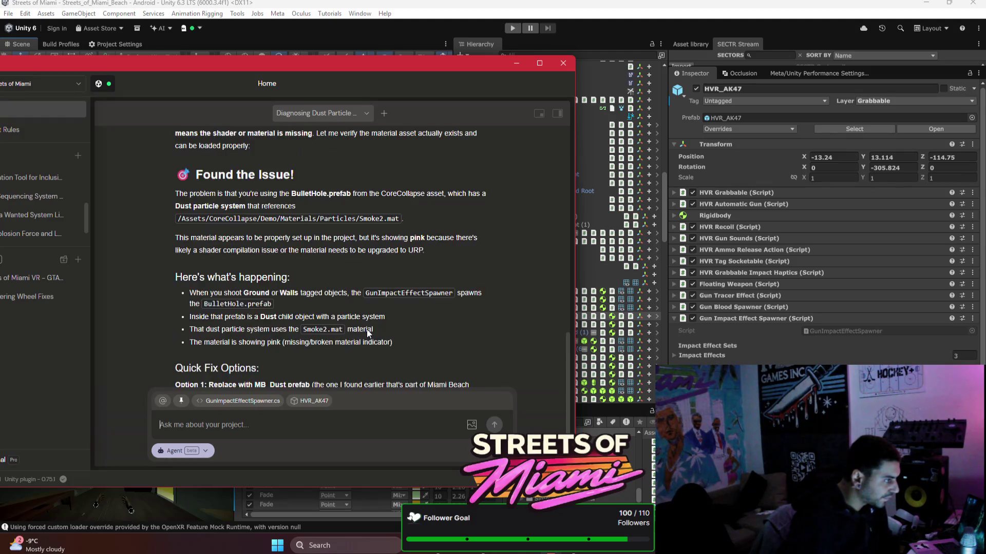
pyautogui.scroll(1, 367, 334)
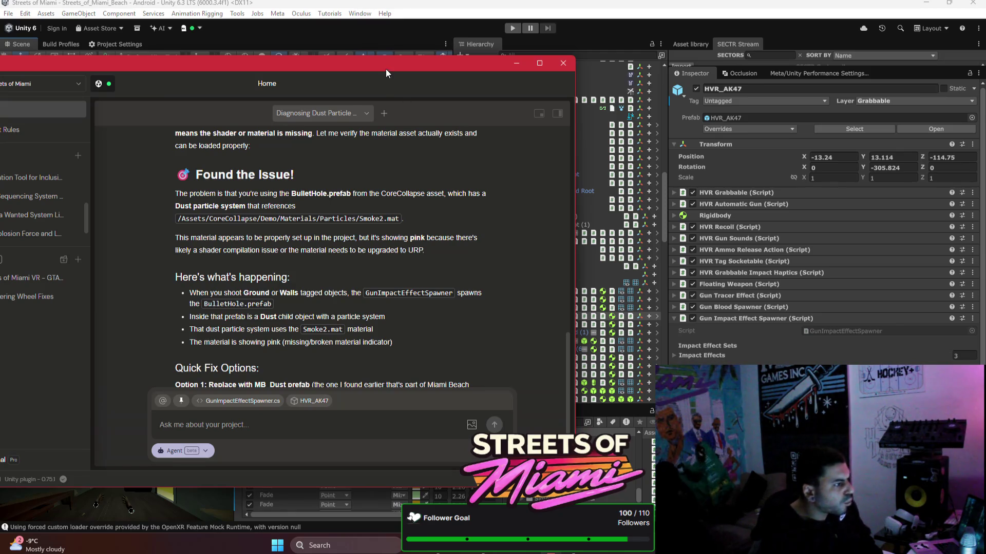
pyautogui.moveTo(386, 69); pyautogui.dragTo(257, 32)
# - Search the project for Smoke2, open its material settings, then bring up the assistant chat
pyautogui.click(556, 422)
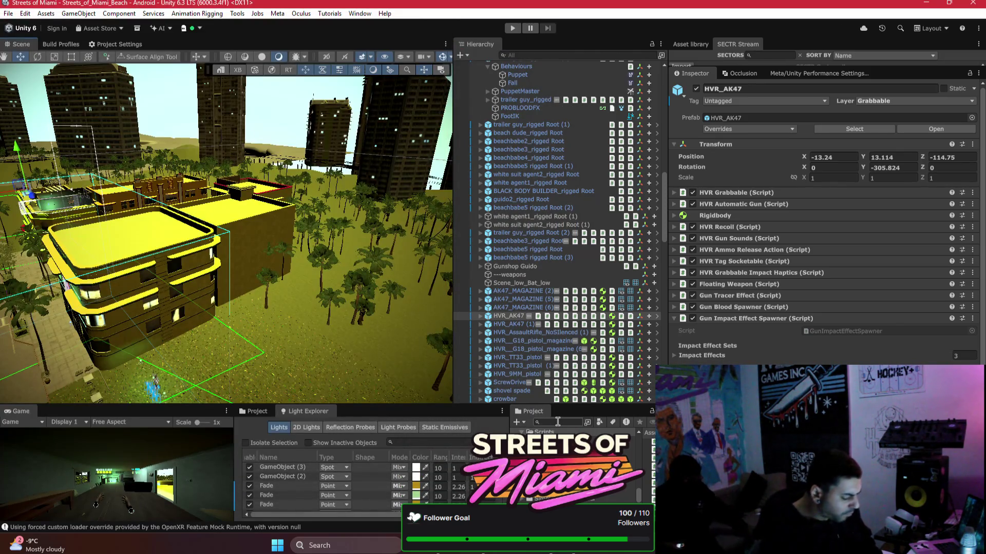
pyautogui.write('smmo')
pyautogui.press('BackSpace')
pyautogui.press('BackSpace')
pyautogui.write('ok')
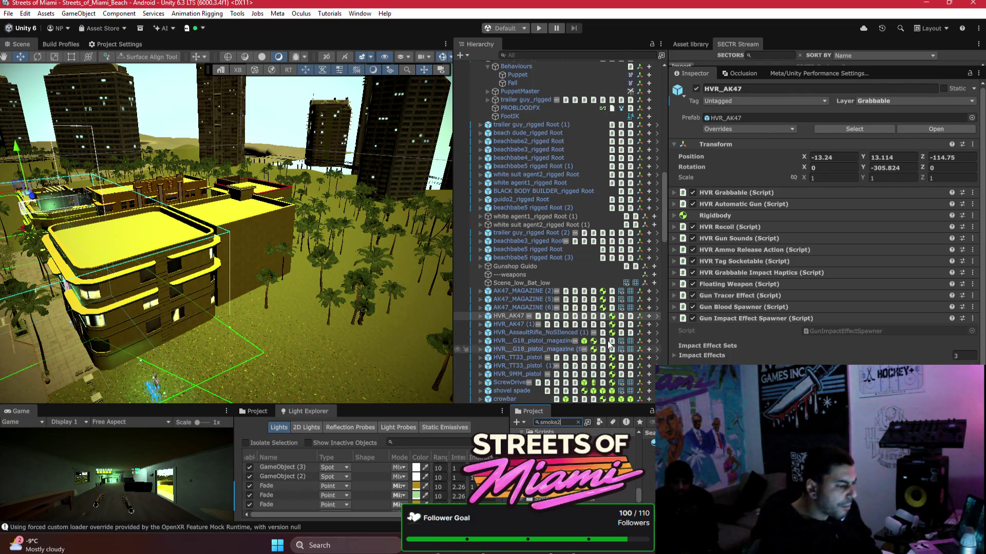
pyautogui.write('e2')
pyautogui.click(651, 443)
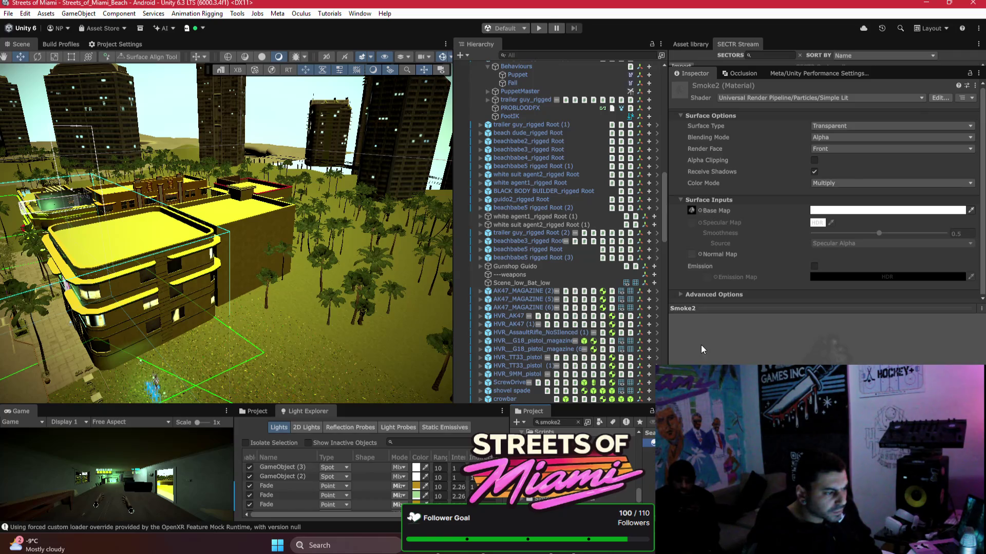
pyautogui.moveTo(741, 308); pyautogui.dragTo(743, 375)
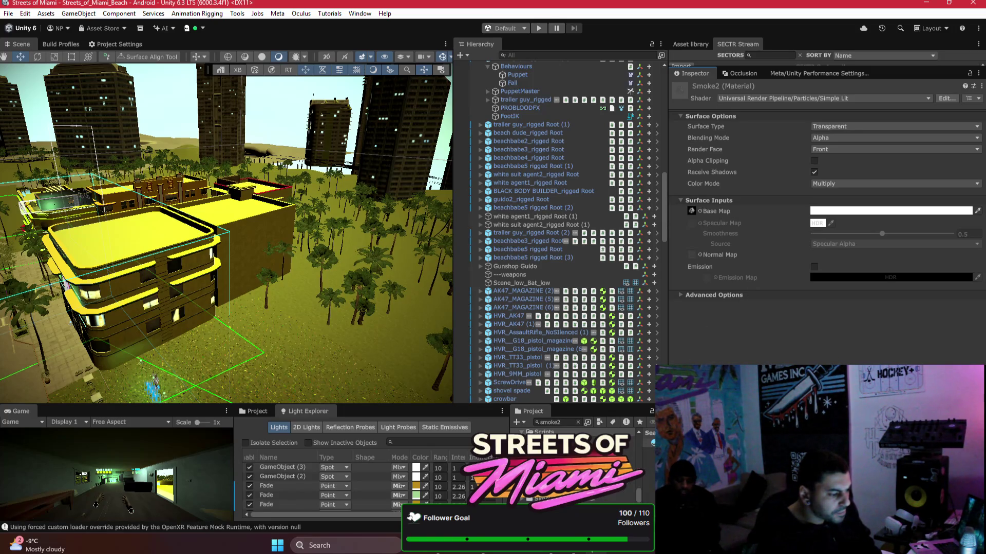
pyautogui.click(562, 553)
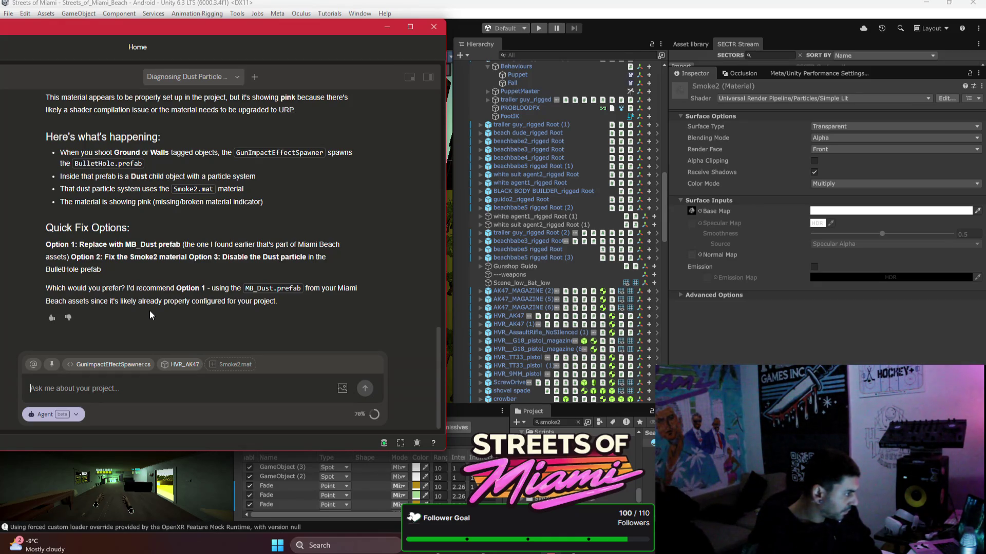
# - Return to the editor, expand Smoke2's Advanced Options, and snip the Inspector panel with Win+Shift+S
pyautogui.scroll(2, 150, 310)
pyautogui.scroll(1, 149, 310)
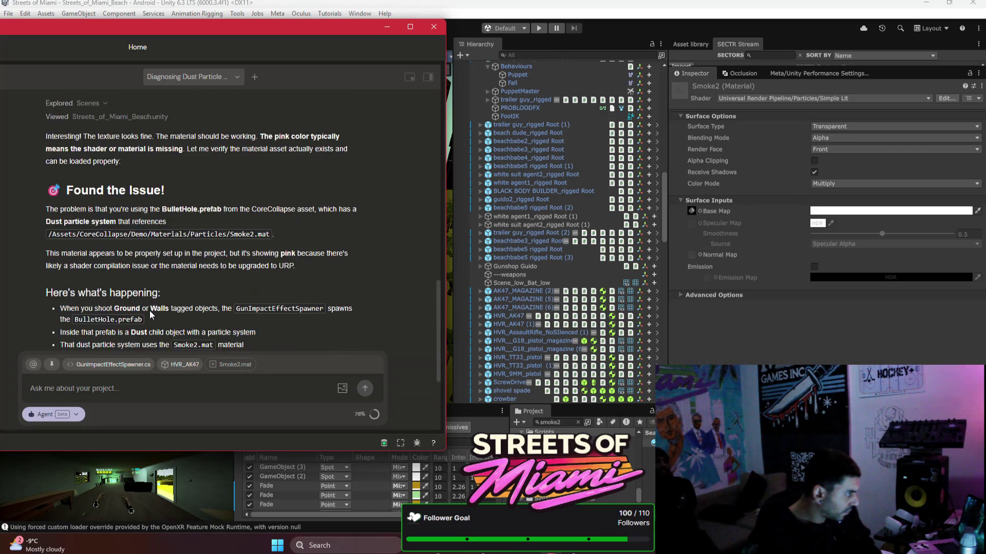
pyautogui.rightClick(149, 310)
pyautogui.click(133, 275)
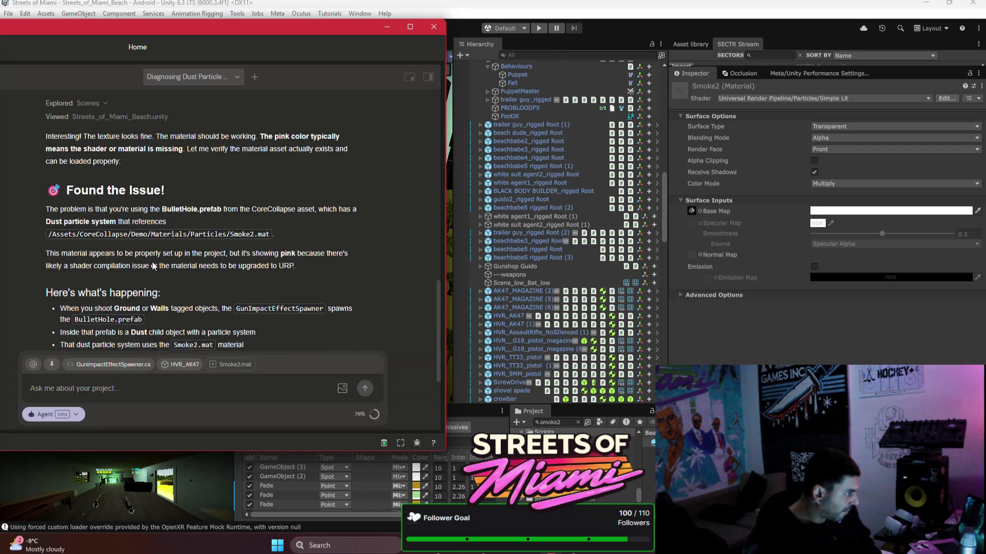
pyautogui.click(645, 452)
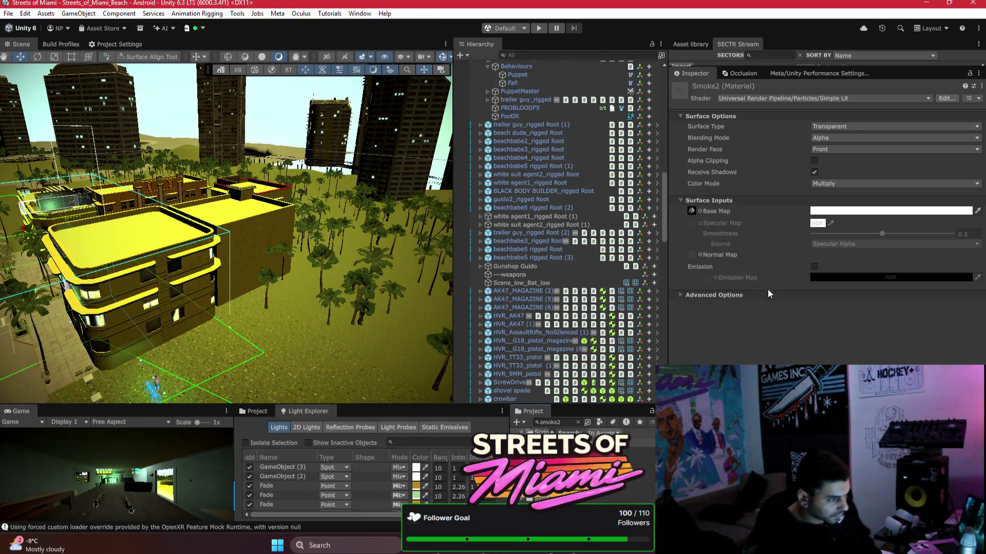
pyautogui.click(688, 295)
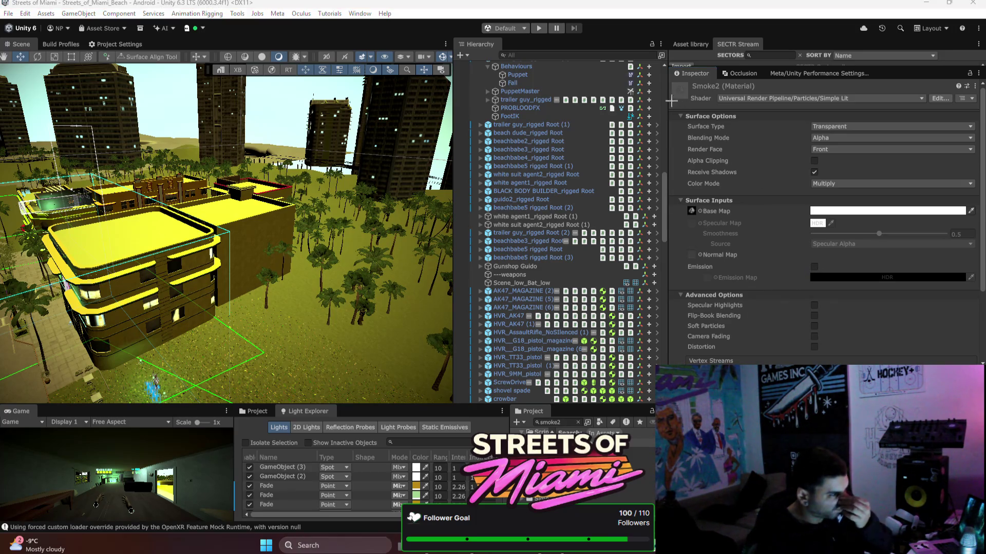
pyautogui.press('super+shift+s')
pyautogui.moveTo(668, 77)
pyautogui.mouseDown()
pyautogui.moveTo(876, 296)
pyautogui.moveTo(969, 365)
pyautogui.mouseUp()
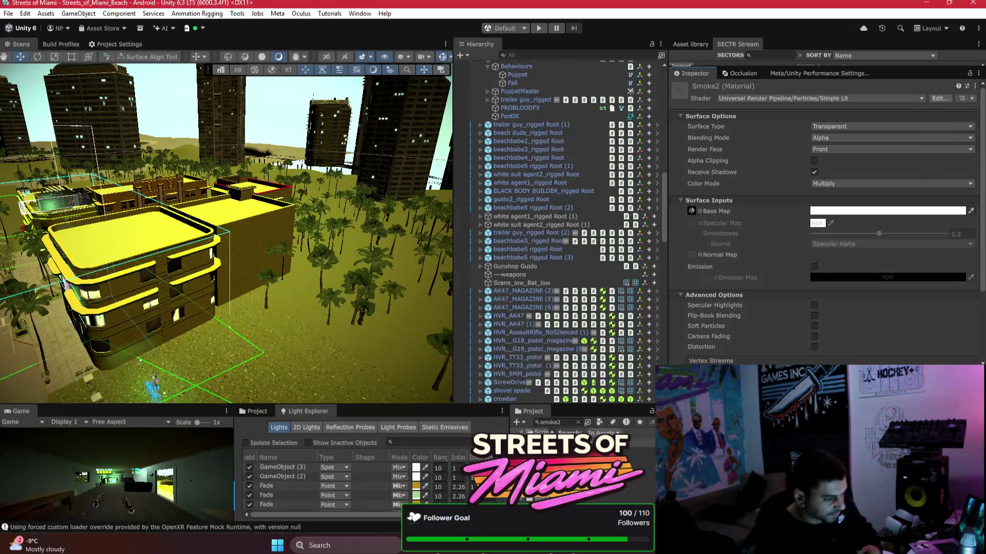
pyautogui.hotkey('alt', 'Tab')
# - Reply 'thats wrong...' to the assistant along with the Inspector screenshot
pyautogui.click(166, 390)
pyautogui.write('about')
pyautogui.press('BackSpace')
pyautogui.press('BackSpace')
pyautogui.press('BackSpace')
pyautogui.write('thats wrong...')
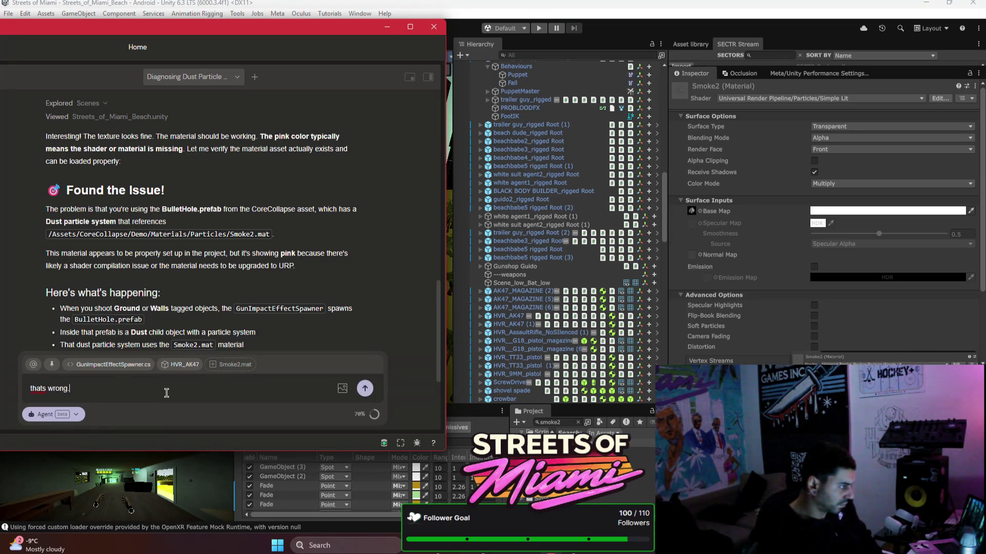
pyautogui.press('Return')
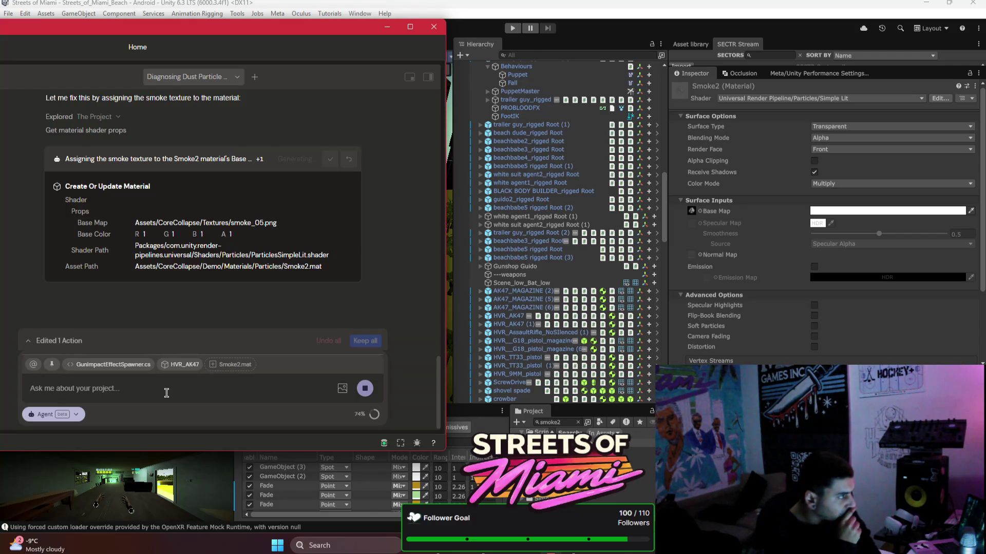
# - Begin drafting the follow-up reply 'ok its not the smoke' to the agent
pyautogui.write('ok its not the')
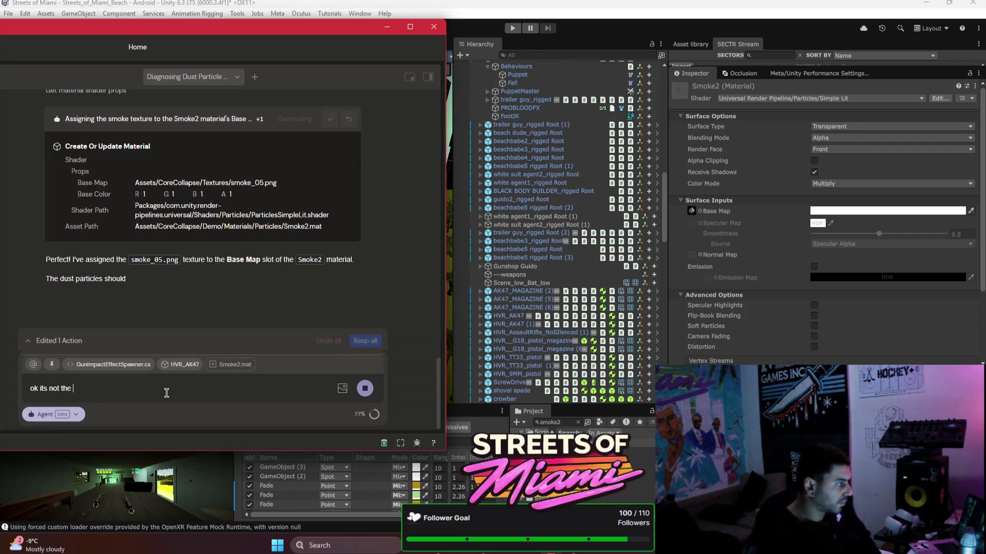
pyautogui.write(' smoke search in other part')
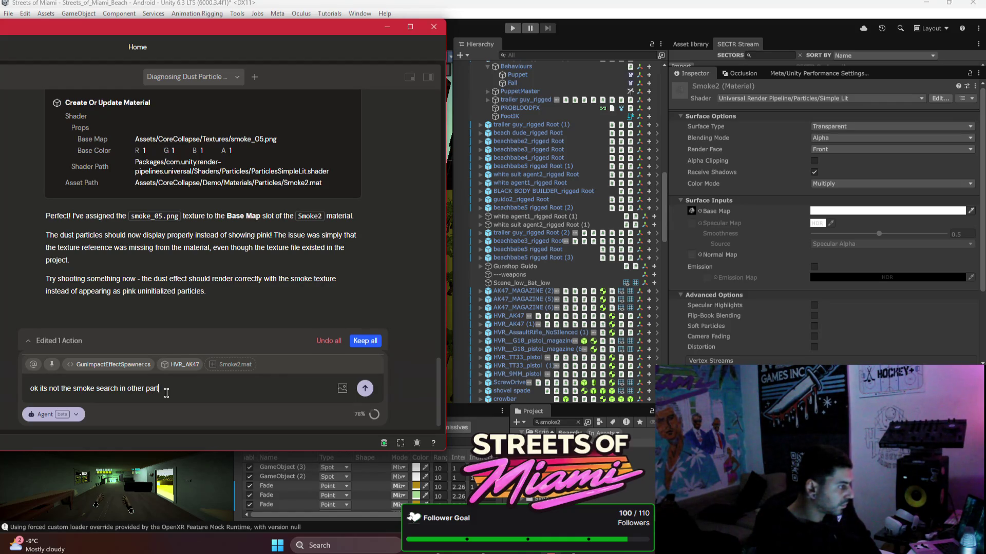
# - Send Bezi the reply 'ok its not the smoke search in other particle systems / materials'
pyautogui.write('icle system')
pyautogui.write('mar')
pyautogui.write('rials')
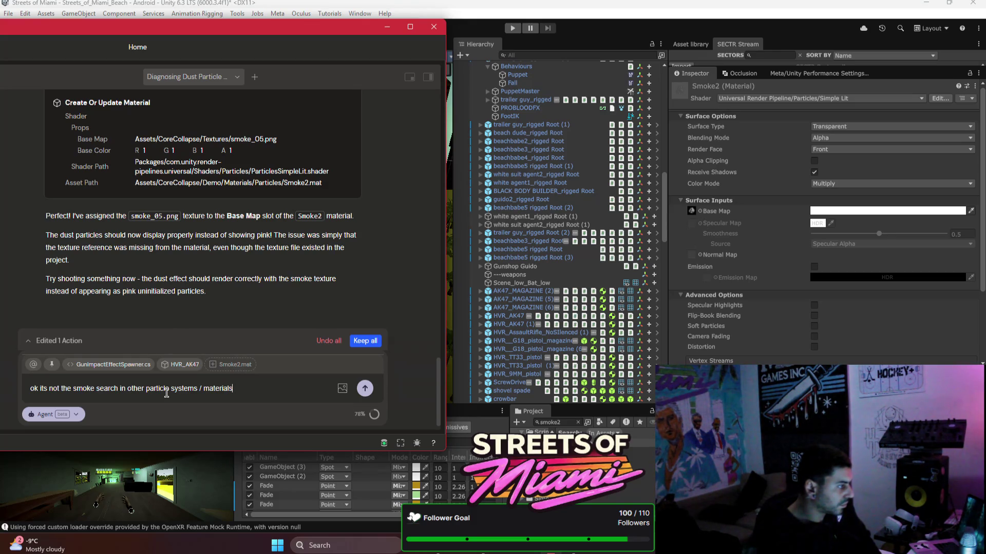
pyautogui.press('Return')
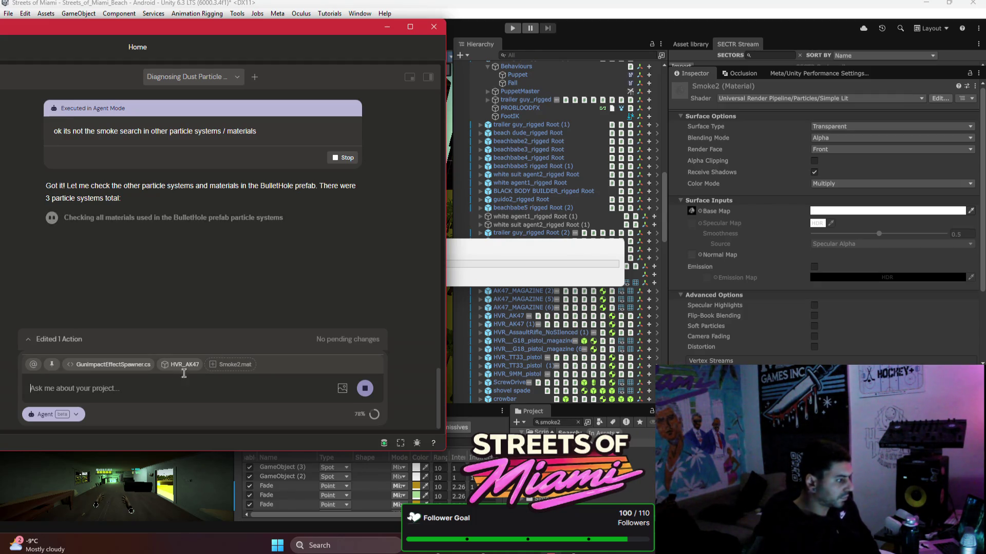
# - Stop the agent and resubmit the message: don't just search the bullet hole prefab; check other impact-effect spawning
pyautogui.click(341, 158)
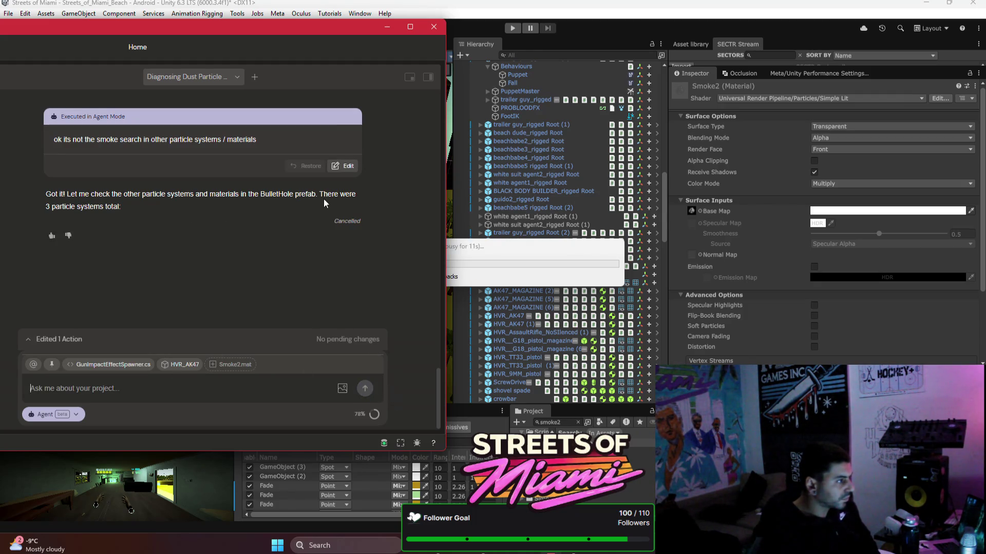
pyautogui.click(338, 167)
pyautogui.write('- odonb')
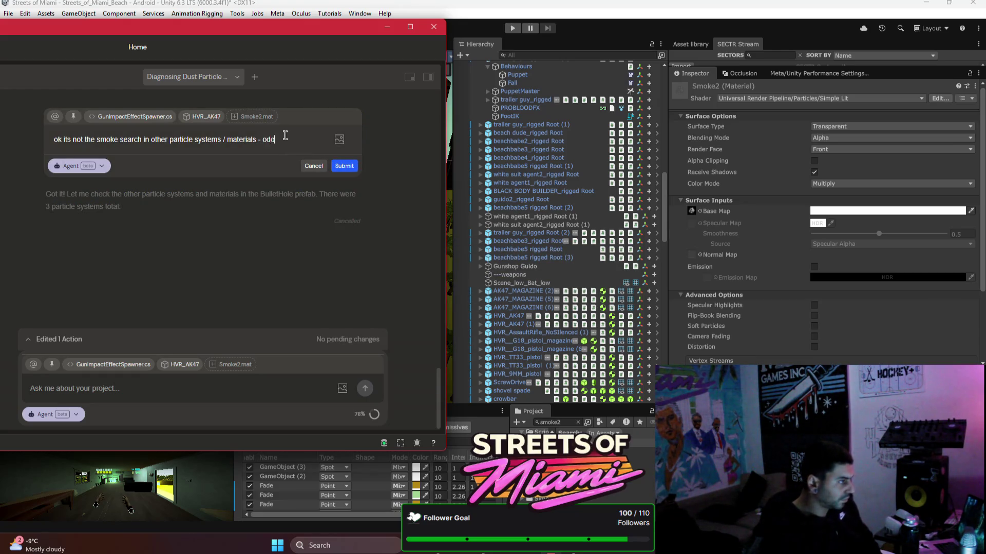
pyautogui.write('io')
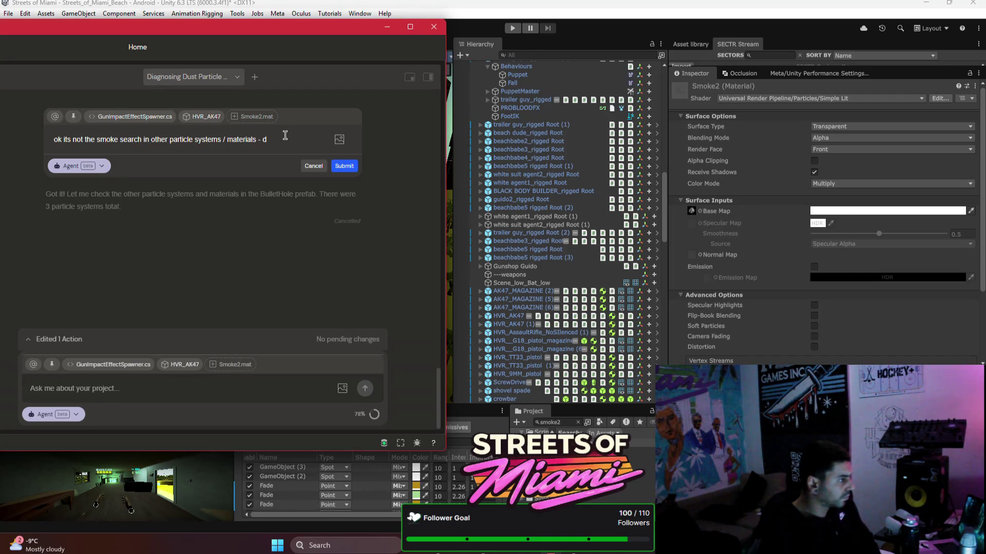
pyautogui.write('nt justlook in the bullet ')
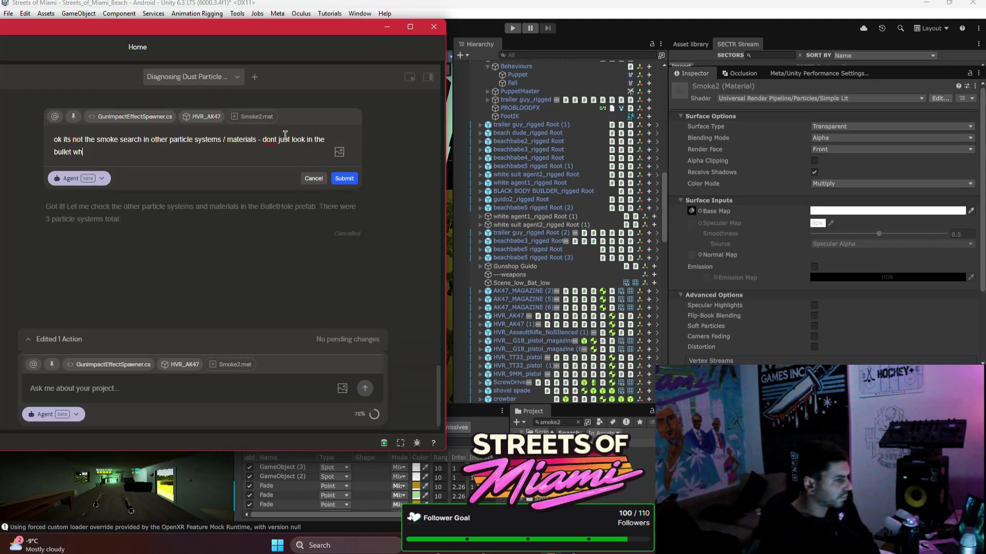
pyautogui.write('hole pre')
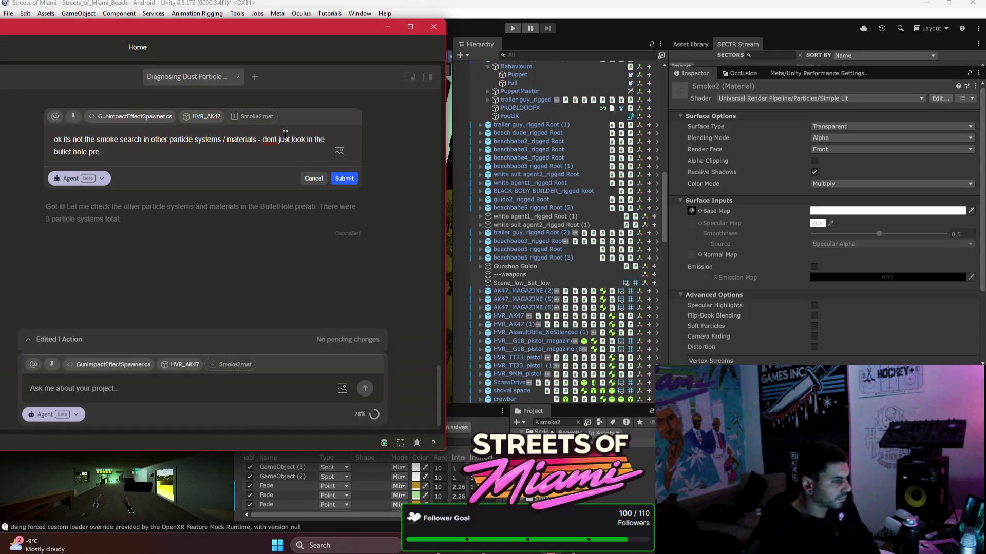
pyautogui.write('fab look in other places rel')
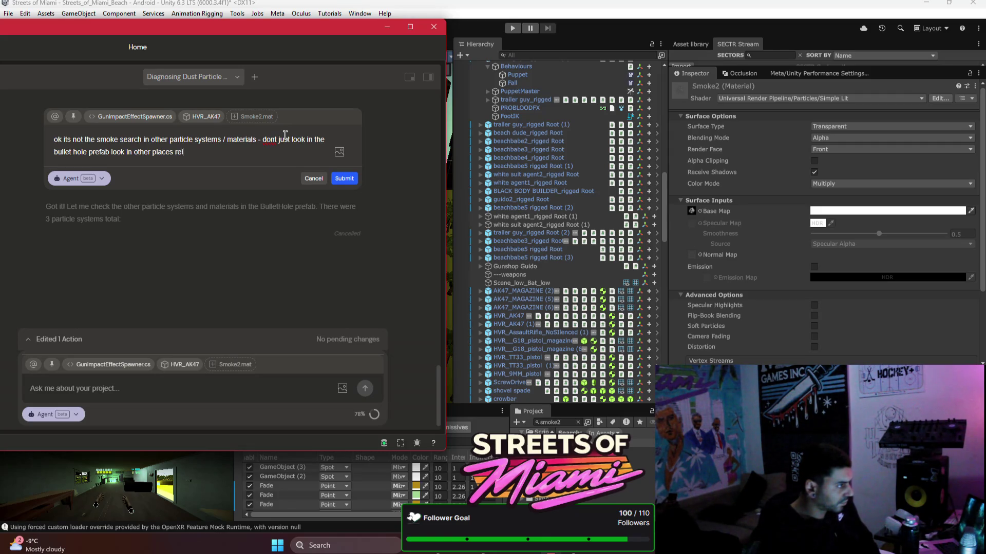
pyautogui.write('ated to')
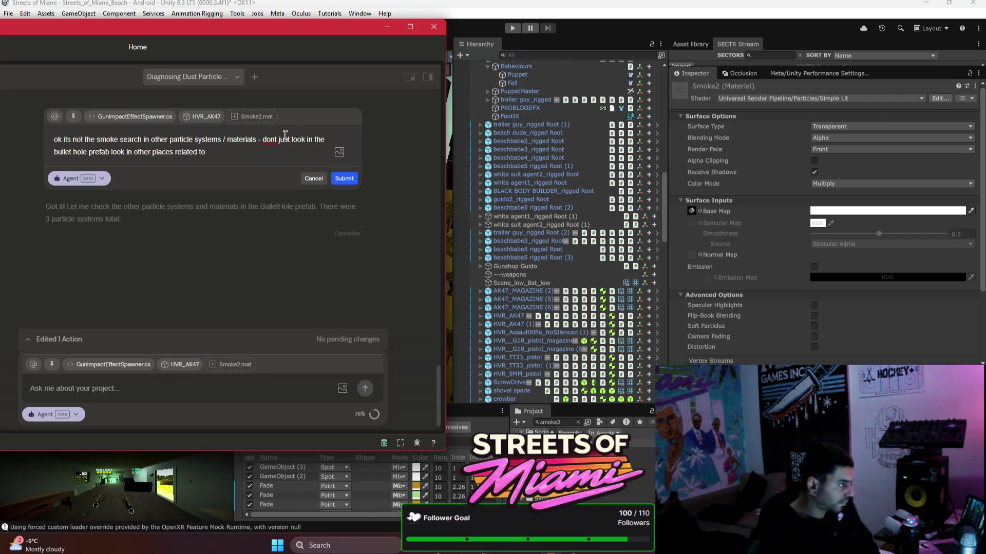
pyautogui.write('pacteffect spawning')
pyautogui.press('Return')
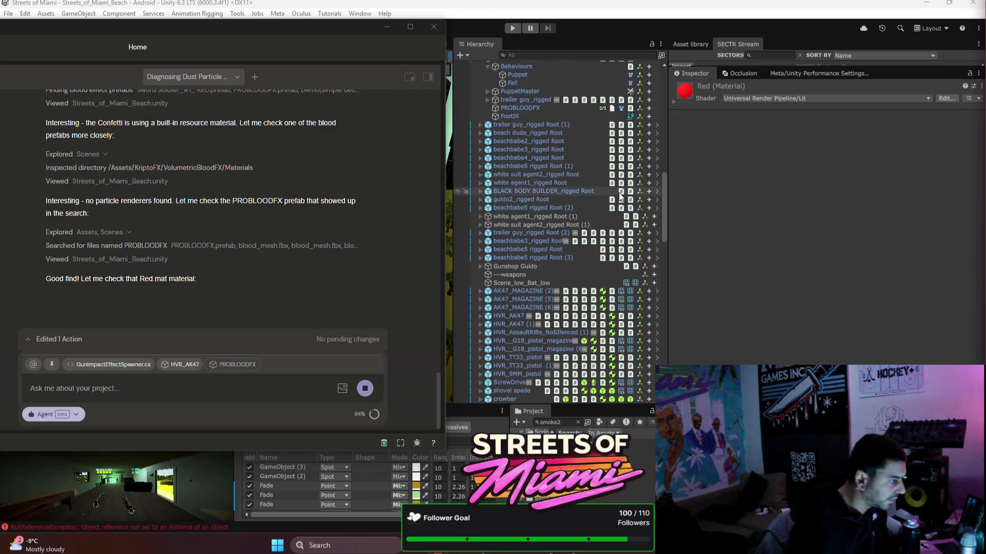
# - Scroll through the agent's search of the blood prefabs, PROBLOODFX and the Red material
pyautogui.scroll(4, 348, 247)
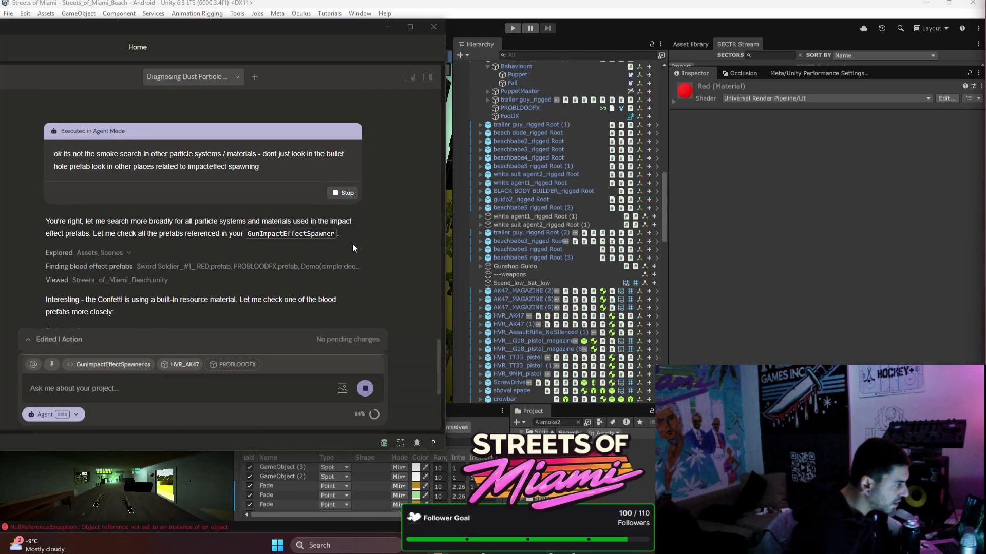
pyautogui.scroll(-1, 363, 236)
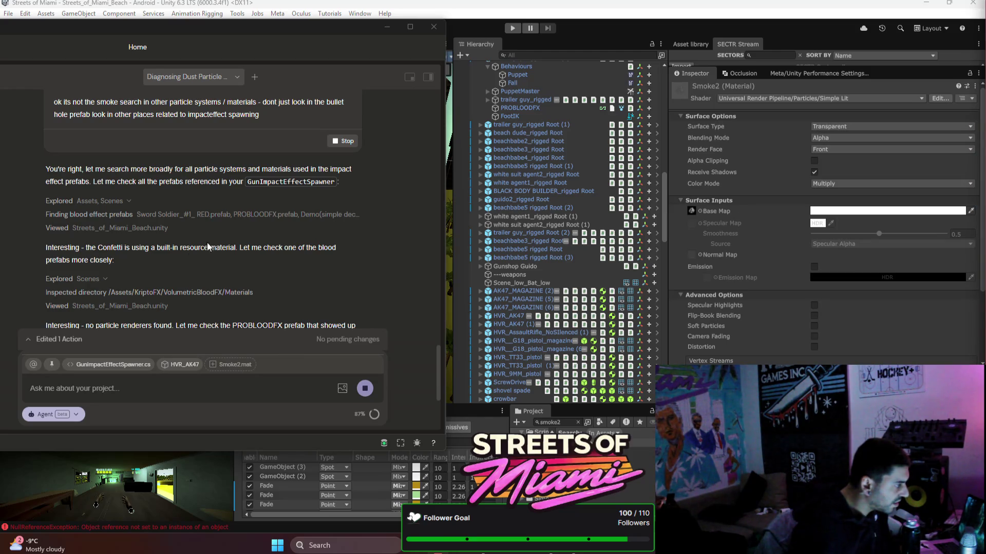
# - Search the project for 'conf' to bring up the Confetti material in the Inspector
pyautogui.click(579, 421)
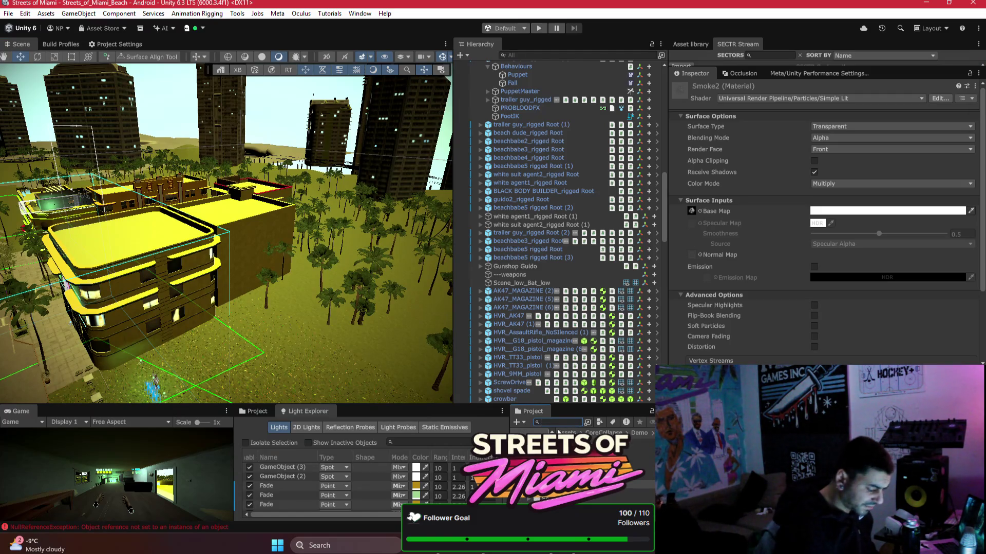
pyautogui.write('conf')
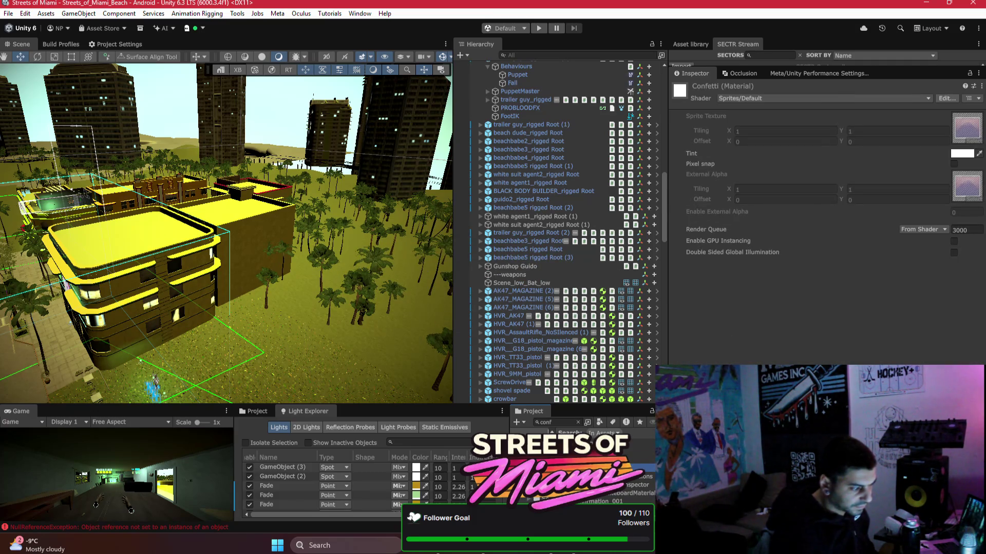
pyautogui.scroll(-2, 580, 483)
pyautogui.scroll(-3, 580, 482)
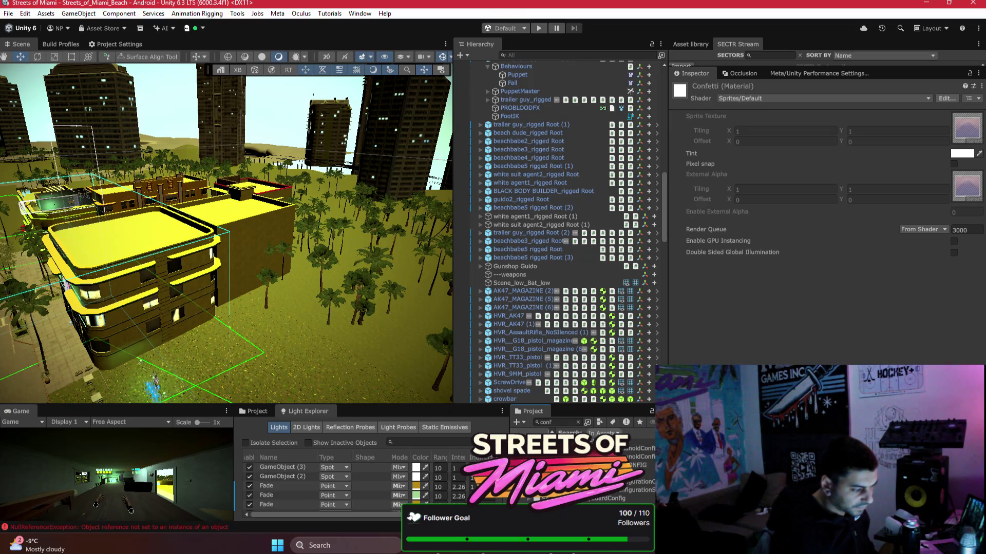
# - Change Confetti's shader to Universal Render Pipeline/Particles/Lit
pyautogui.click(746, 97)
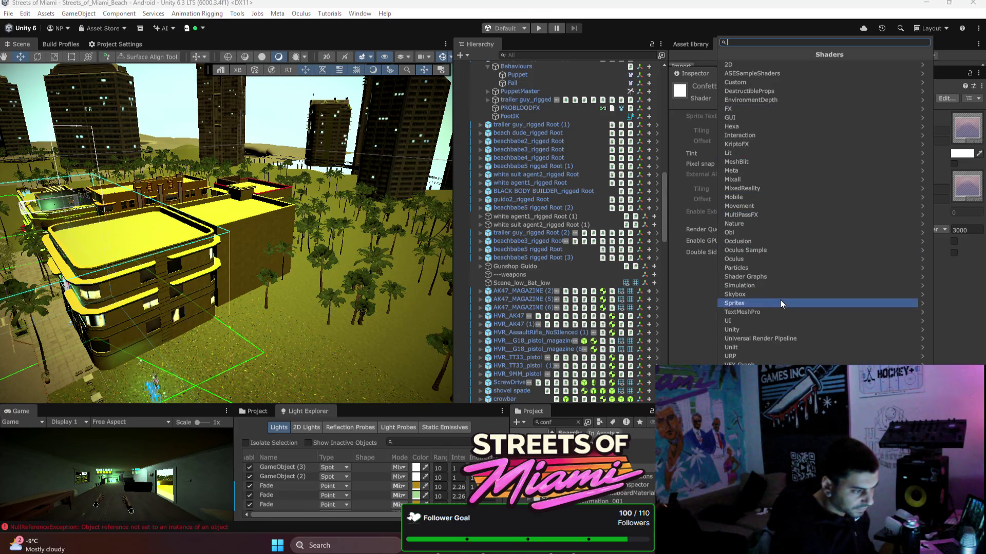
pyautogui.click(769, 338)
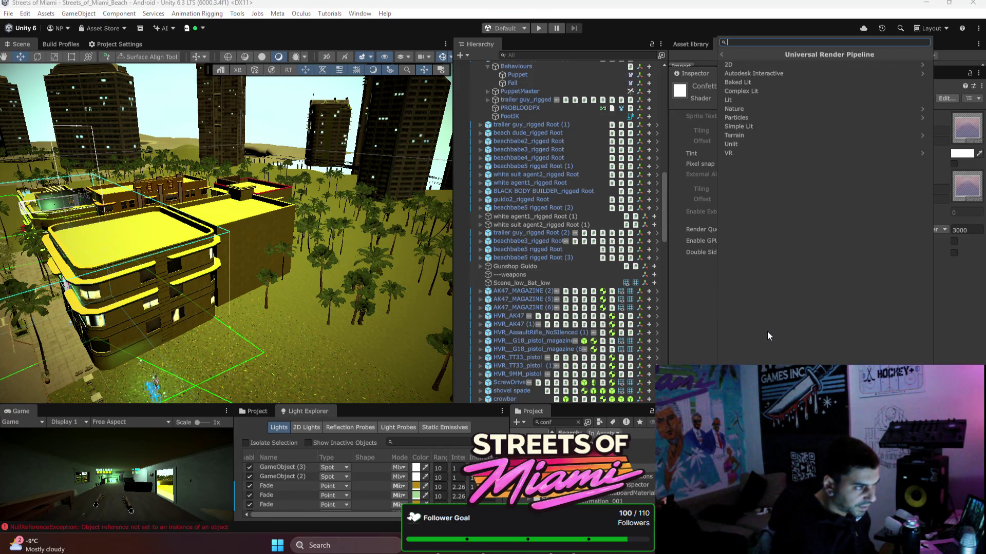
pyautogui.click(761, 118)
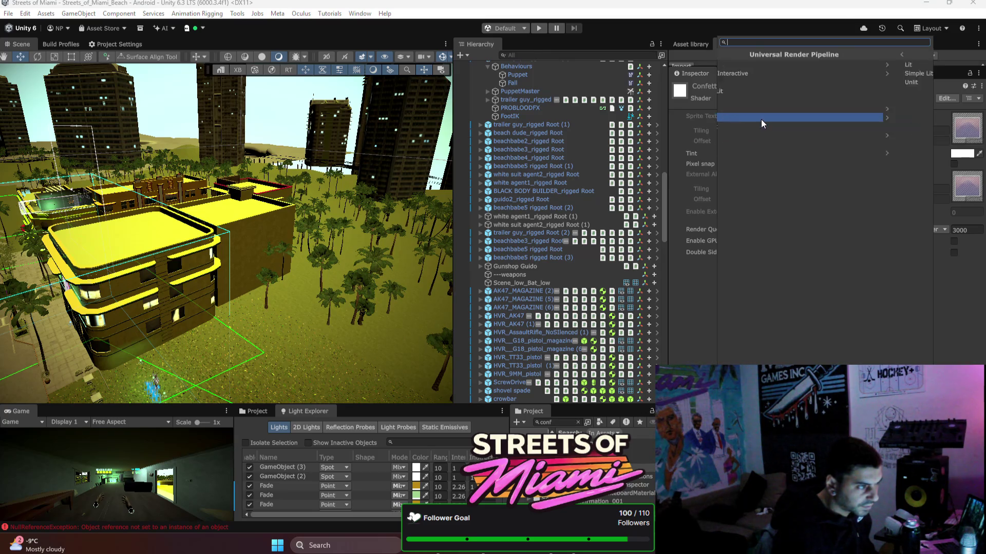
pyautogui.click(765, 63)
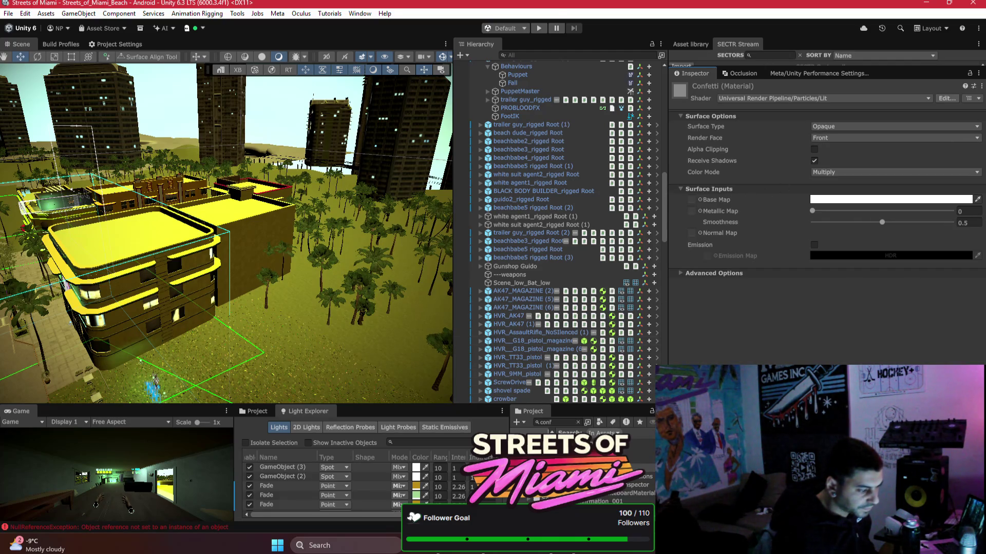
pyautogui.click(700, 200)
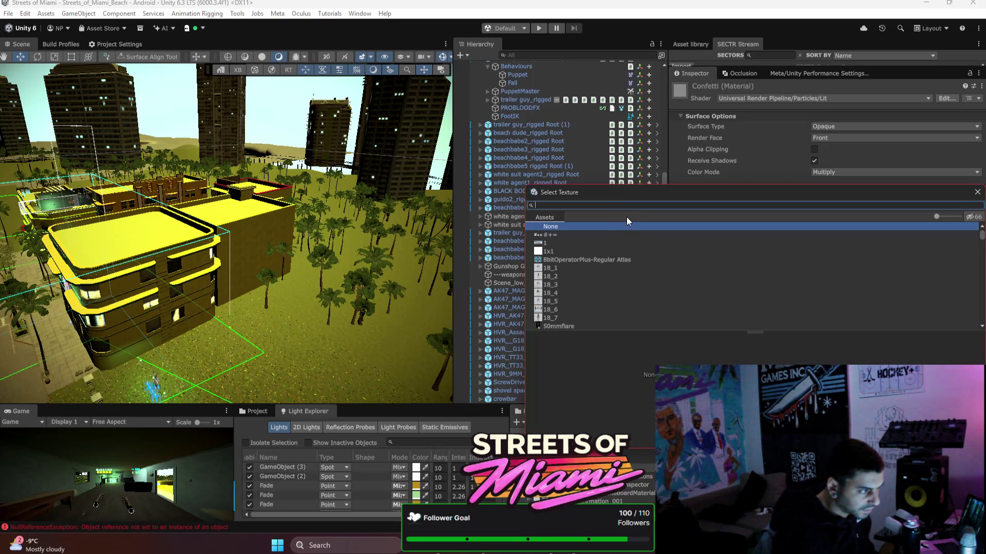
# - Search textures for 'particl' and assign MB_Fog_Particles as Confetti's Base Map
pyautogui.moveTo(612, 191); pyautogui.dragTo(343, 120)
pyautogui.click(405, 215)
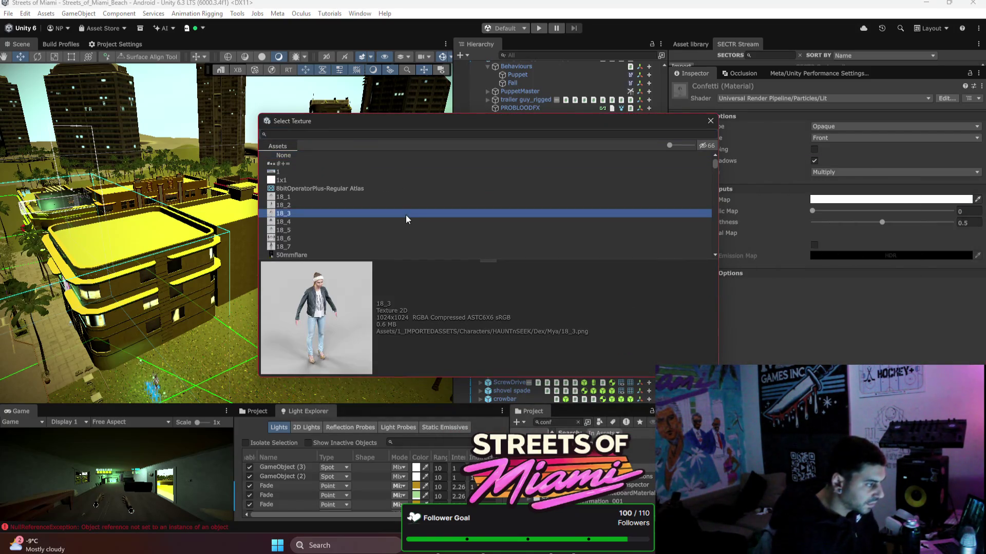
pyautogui.press('Down')
pyautogui.press('Down')
pyautogui.press('Down')
pyautogui.press('Down')
pyautogui.press('Down')
pyautogui.press('Down')
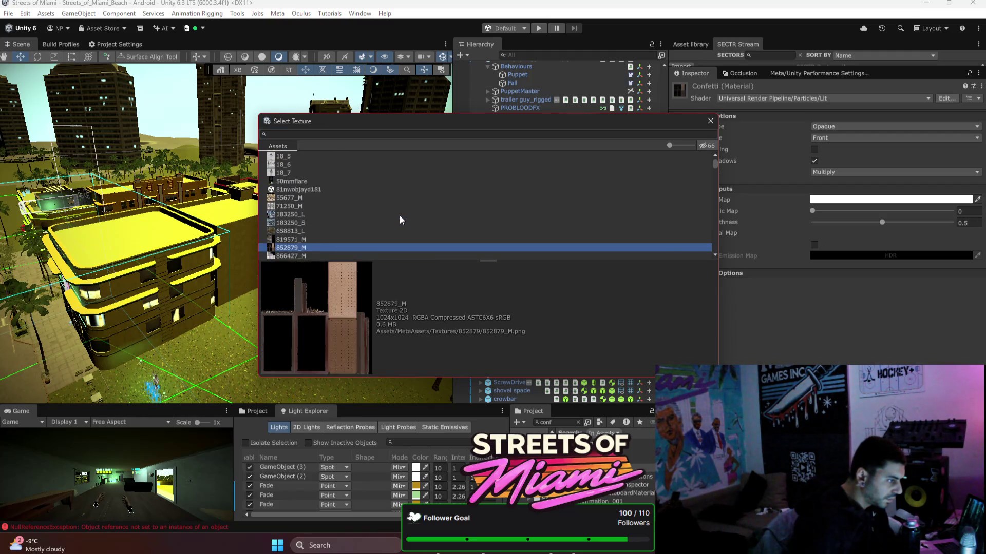
pyautogui.press('Down')
pyautogui.press('Down')
pyautogui.press('Down')
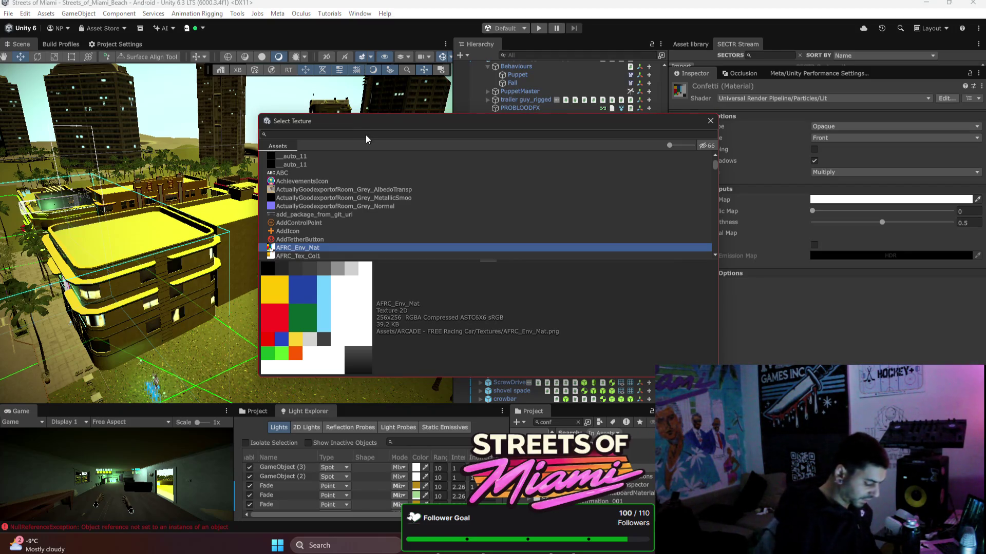
pyautogui.write('pp')
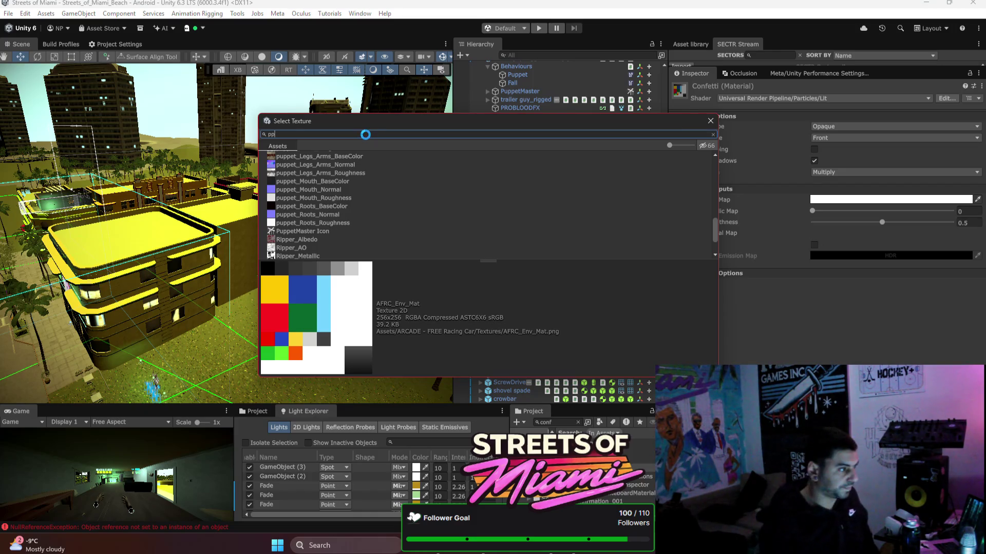
pyautogui.press('BackSpace')
pyautogui.write('articl')
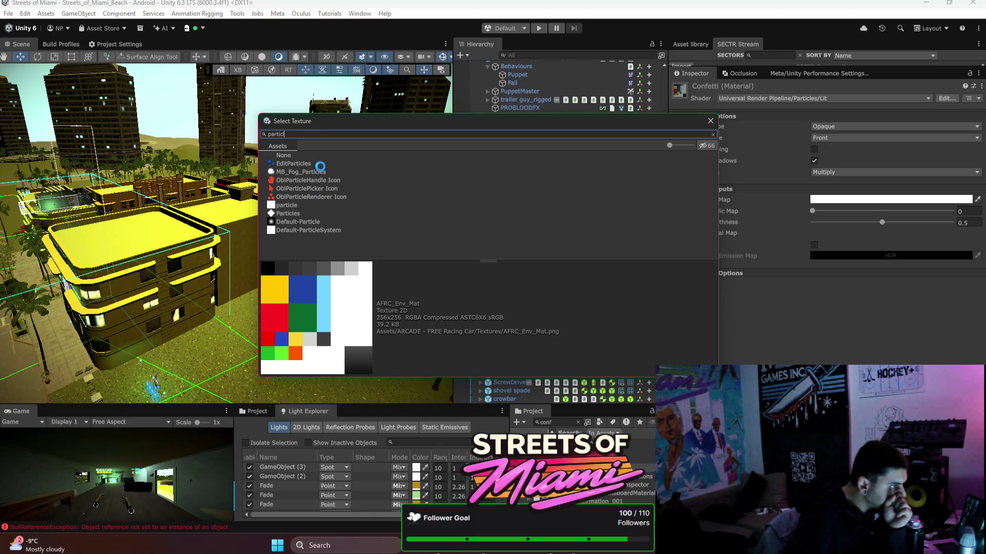
pyautogui.click(322, 173)
pyautogui.doubleClick(322, 173)
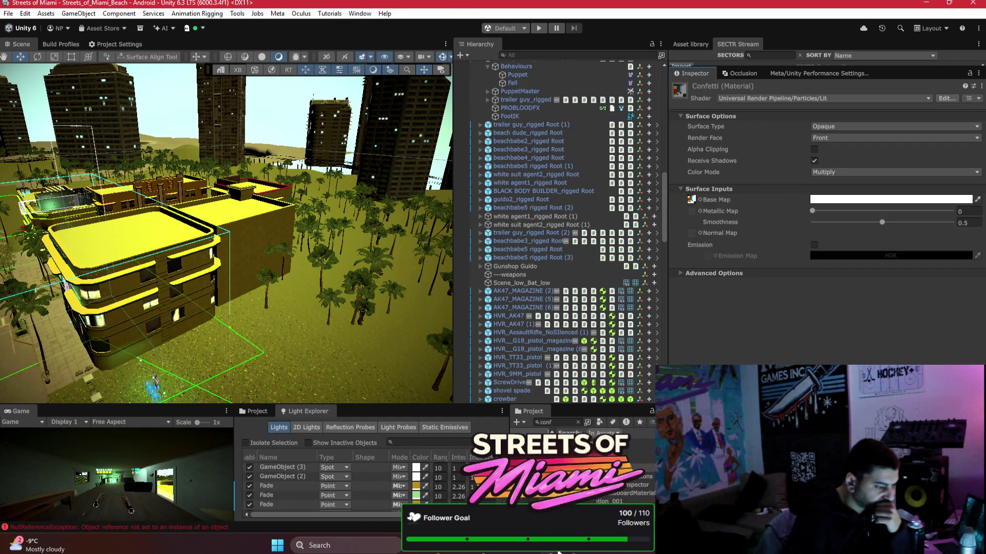
# - Bring Bezi's chat forward and review its reply enabling Debug Mode on every GunImpactEffectSpawner
pyautogui.hotkey('alt', 'Tab')
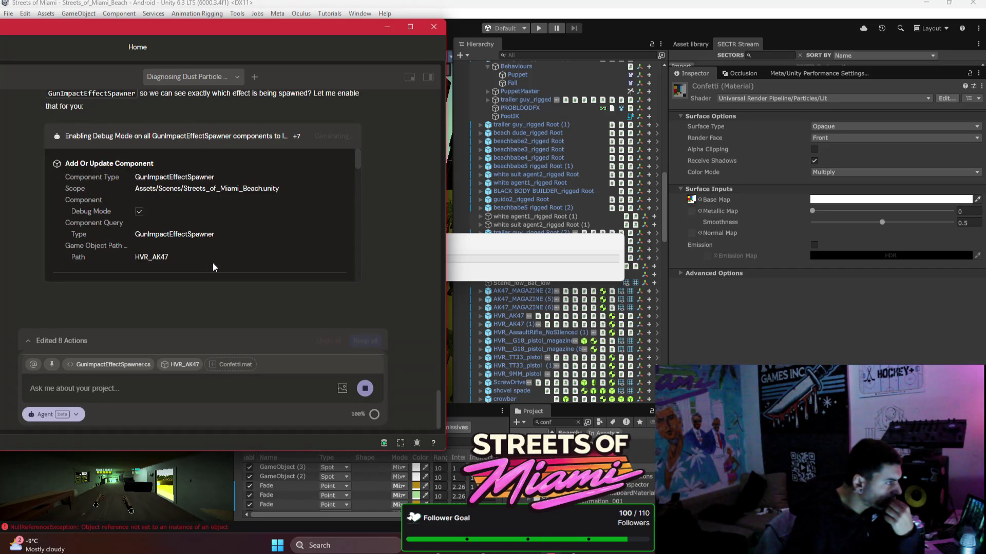
pyautogui.scroll(1, 378, 224)
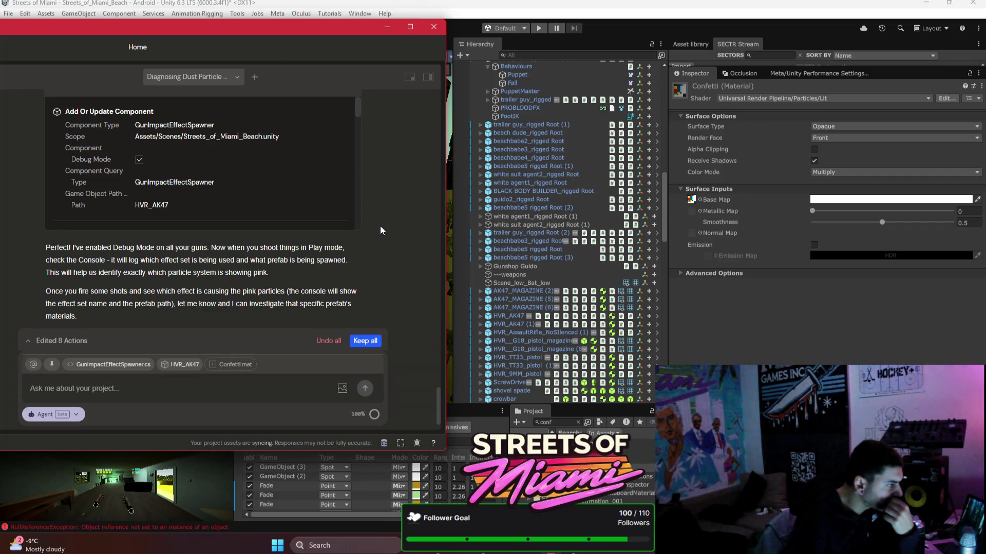
# - Send the assistant a 'dont' message rejecting Debug Mode, then return to the Streets_of_Miami_Beach scene
pyautogui.click(123, 388)
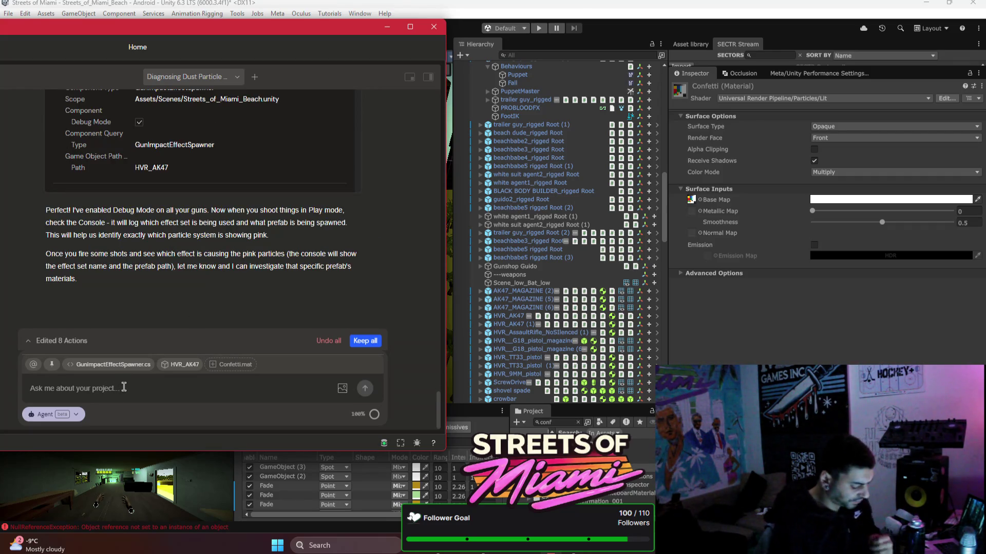
pyautogui.write('dont add debug - i cant test in editor so thats a waste...')
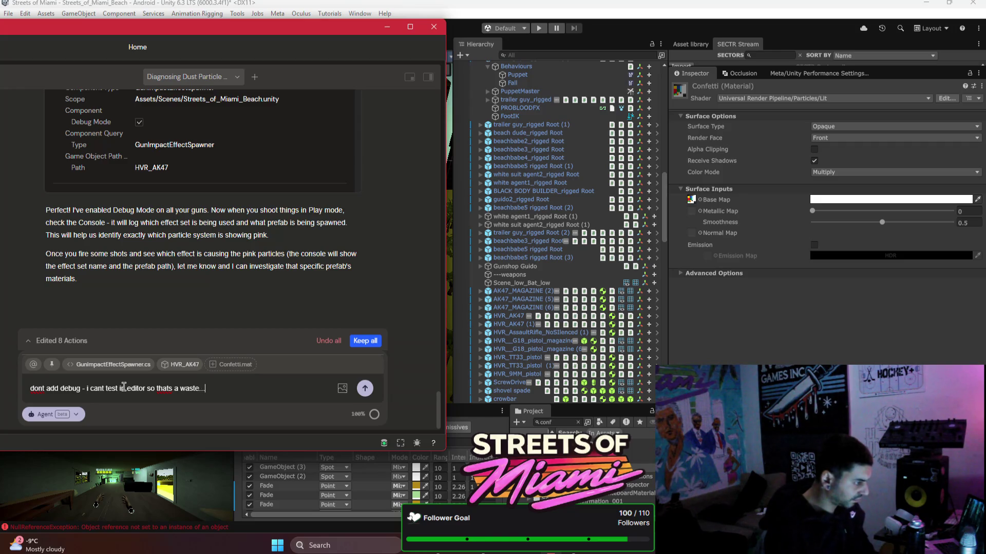
pyautogui.press('Return')
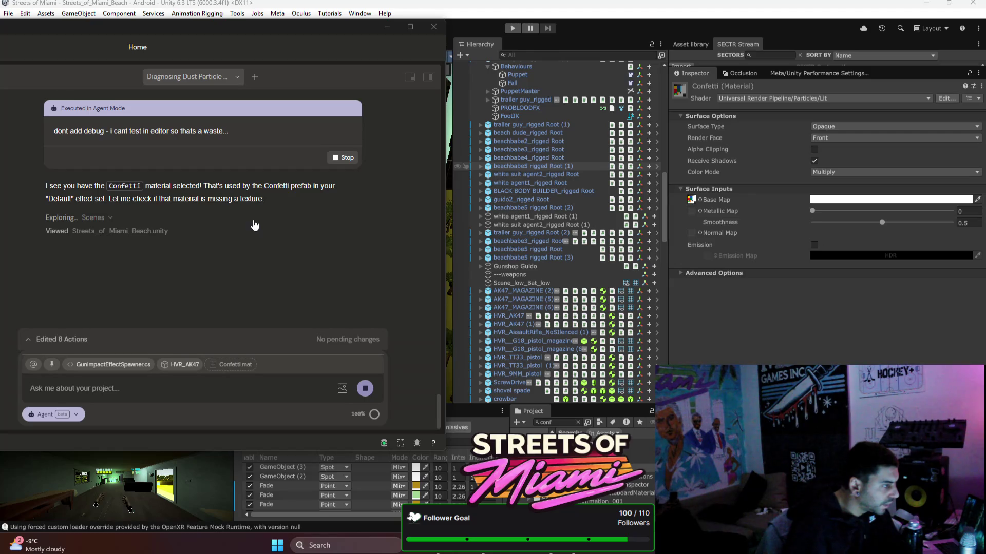
pyautogui.moveTo(598, 244)
pyautogui.mouseDown()
pyautogui.moveTo(612, 216)
pyautogui.moveTo(608, 152)
pyautogui.mouseUp()
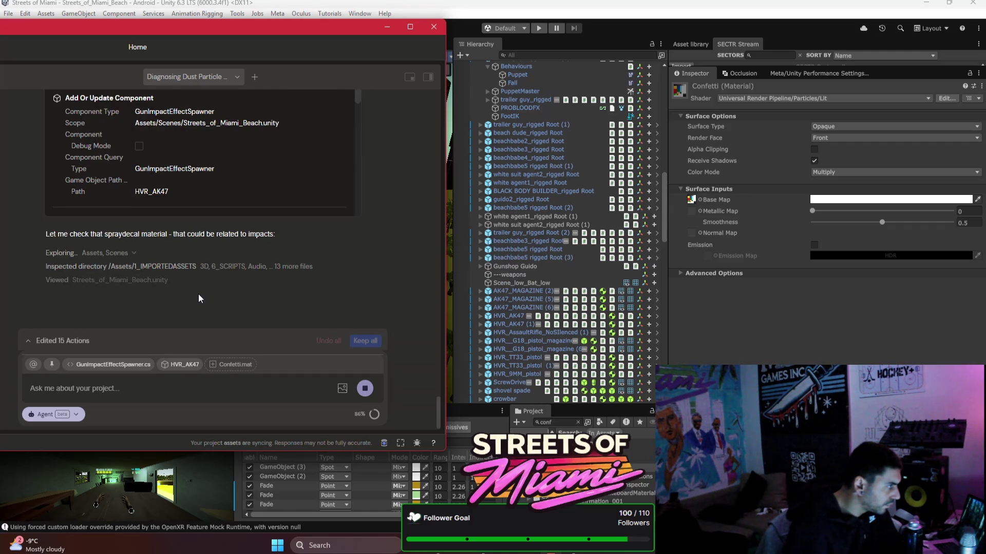
pyautogui.click(553, 1)
# - Orbit to the car and inspect the DESTRUCTABLE_GLASS and Racing_Car_Glass_R objects
pyautogui.moveTo(347, 206)
pyautogui.mouseDown()
pyautogui.moveTo(156, 225)
pyautogui.moveTo(297, 216)
pyautogui.moveTo(261, 229)
pyautogui.mouseUp()
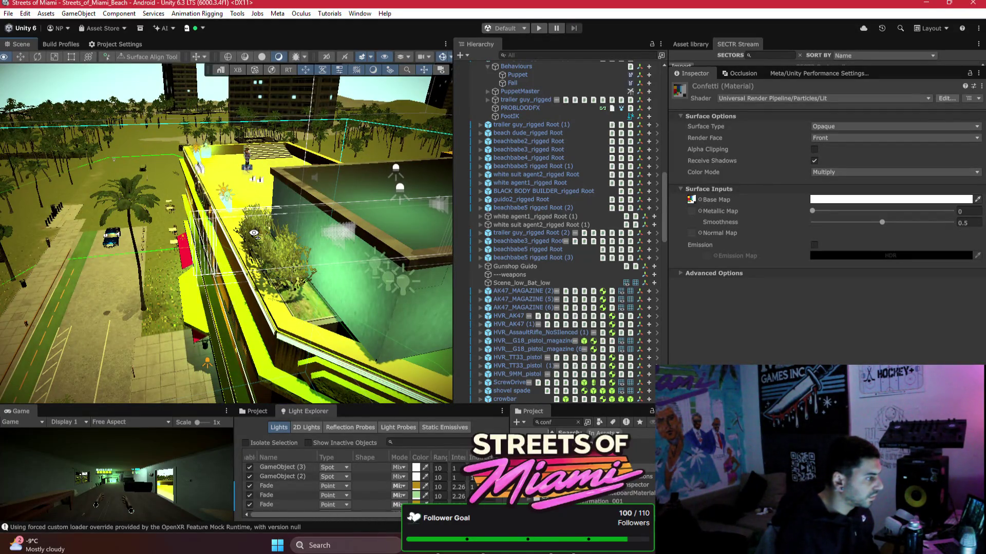
pyautogui.moveTo(254, 233)
pyautogui.mouseDown()
pyautogui.moveTo(378, 316)
pyautogui.moveTo(306, 227)
pyautogui.mouseUp()
pyautogui.click(288, 228)
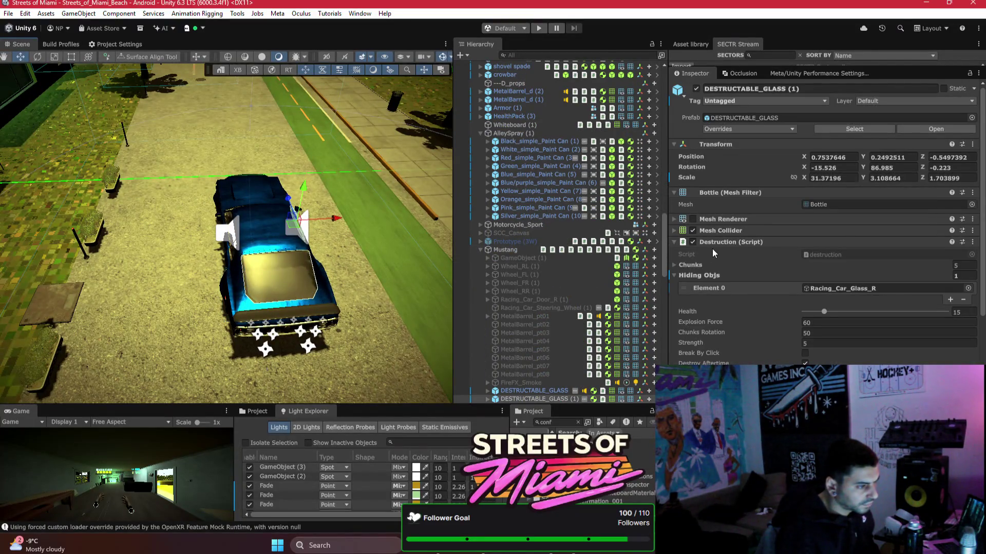
pyautogui.scroll(-1, 713, 248)
pyautogui.scroll(-1, 734, 240)
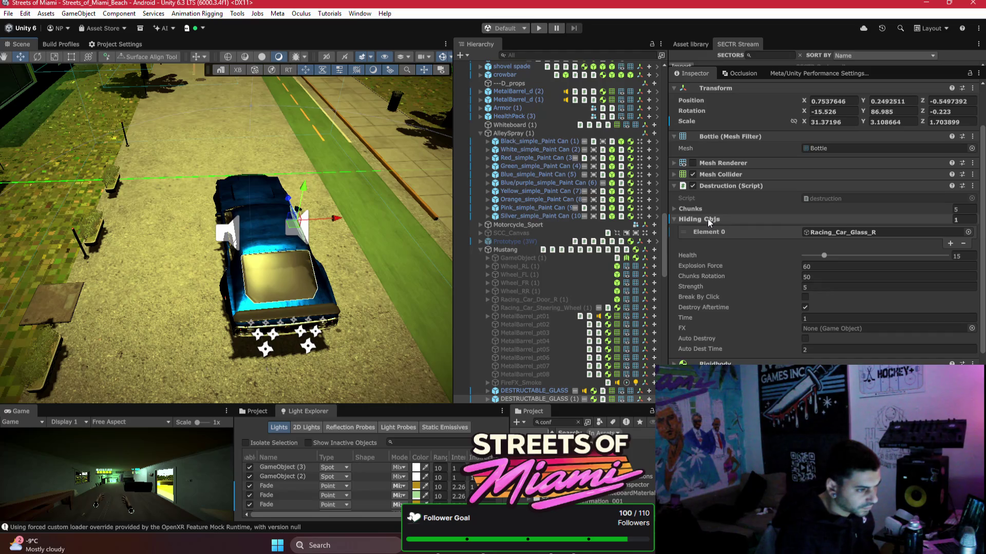
pyautogui.click(828, 235)
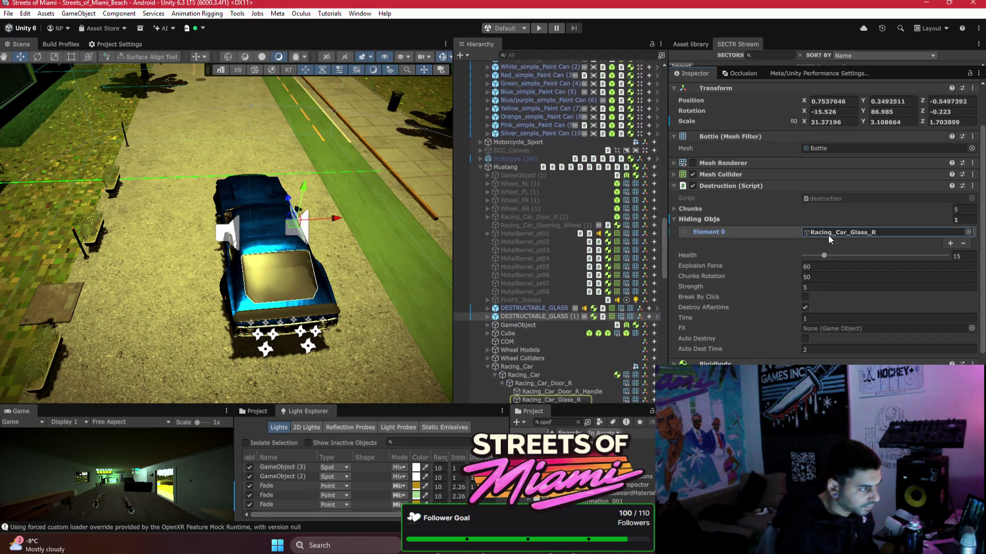
pyautogui.doubleClick(863, 233)
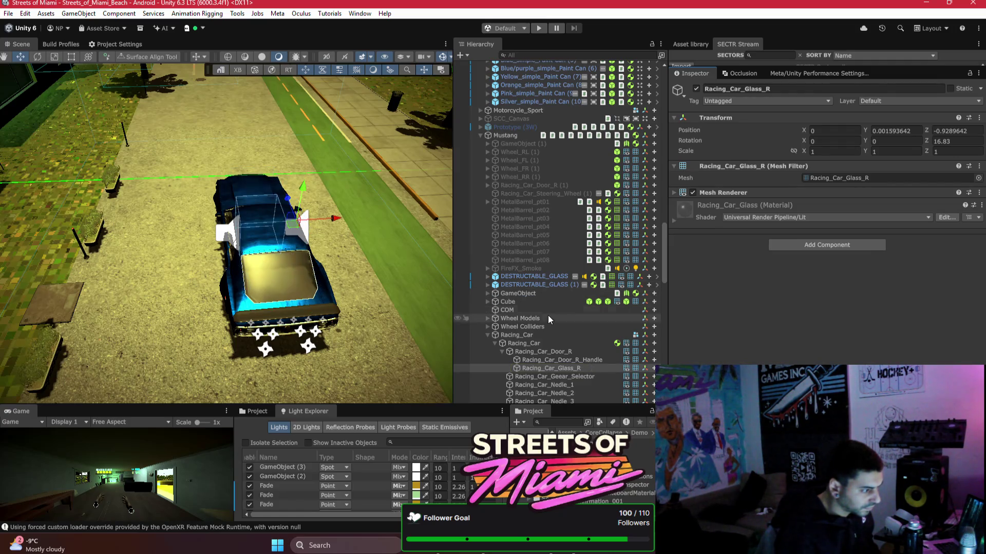
pyautogui.click(547, 269)
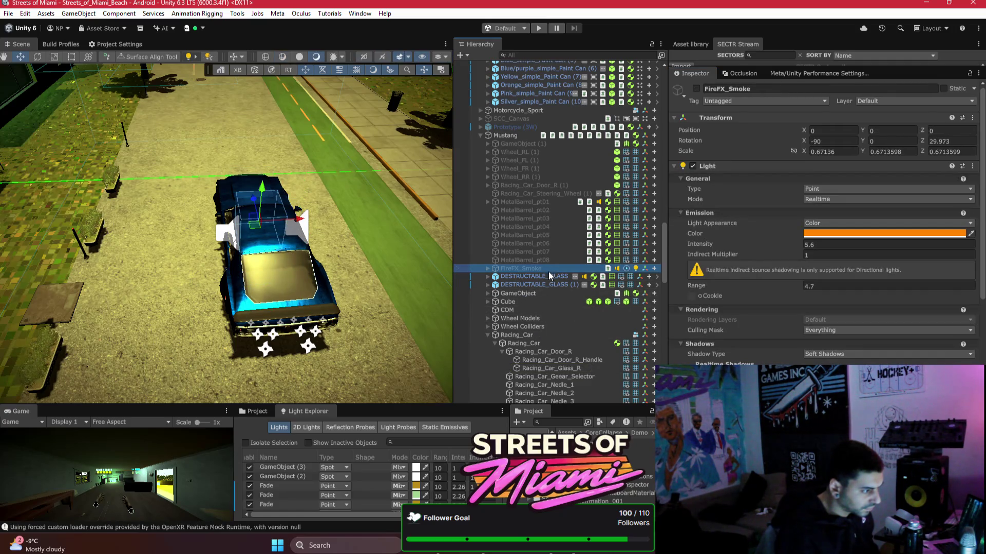
pyautogui.click(547, 277)
pyautogui.click(522, 138)
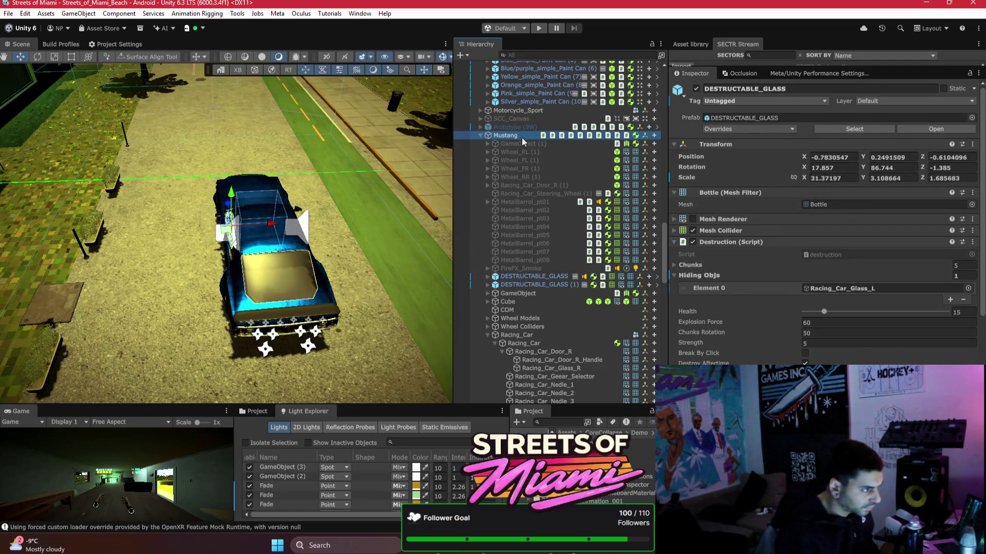
# - Select Mustang, collapse anti-roll, seating and dashboard components, and expand Vehicle Destruction
pyautogui.click(758, 219)
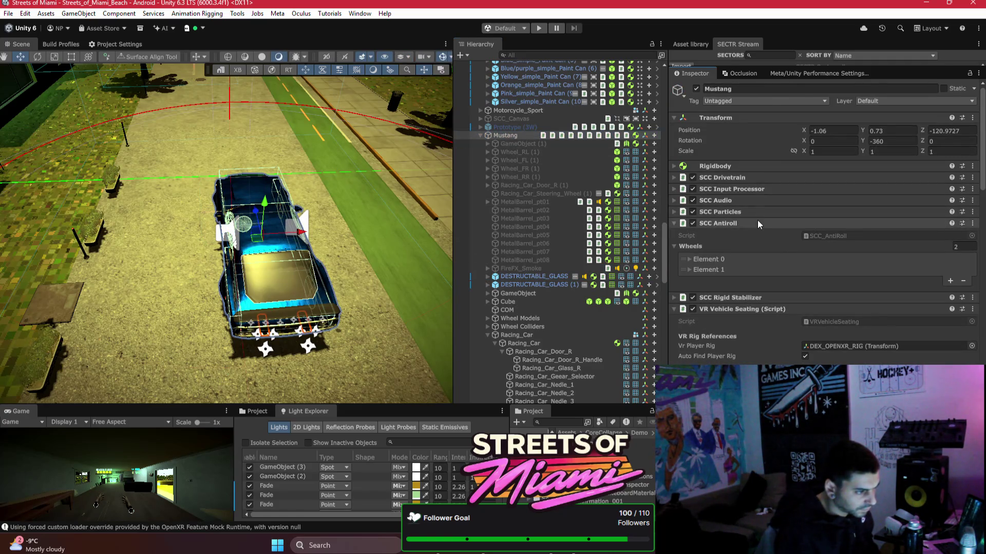
pyautogui.click(758, 224)
pyautogui.click(738, 246)
pyautogui.click(737, 257)
pyautogui.click(733, 267)
pyautogui.click(731, 269)
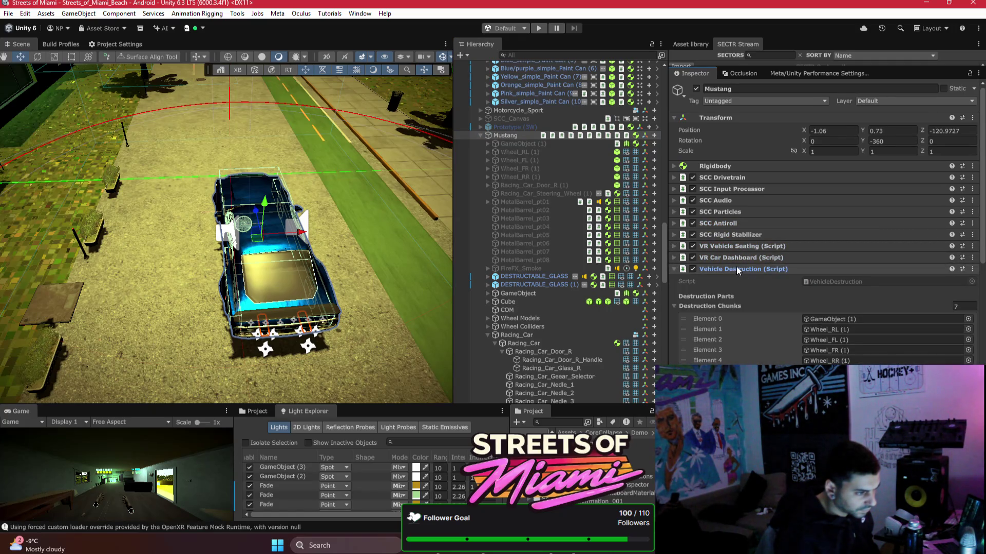